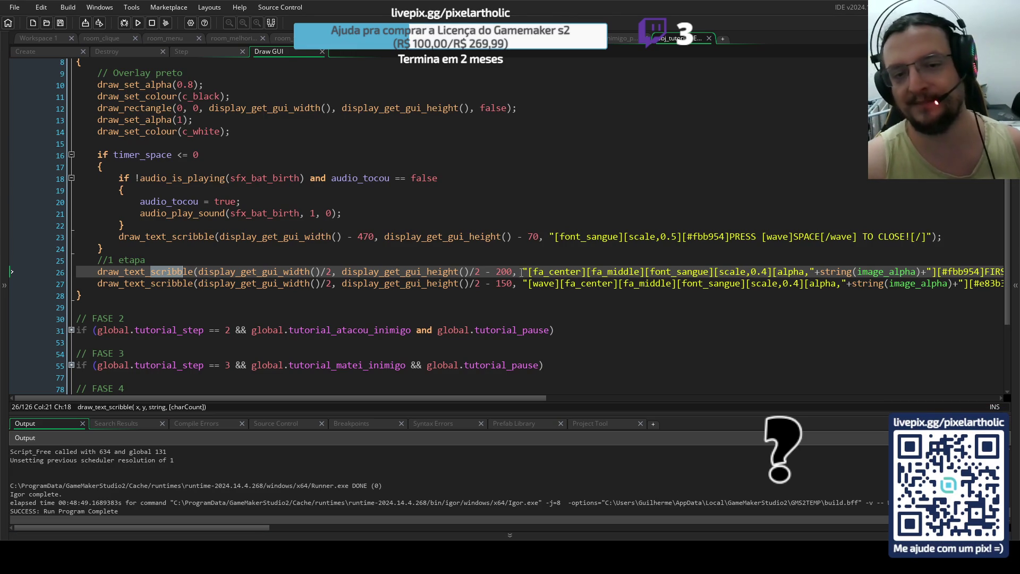
Select and inspect the first draw_text_scribble call on line 26.
{"action": "left_click", "coordinate": [521, 271]}
{"action": "left_click", "coordinate": [97, 273]}
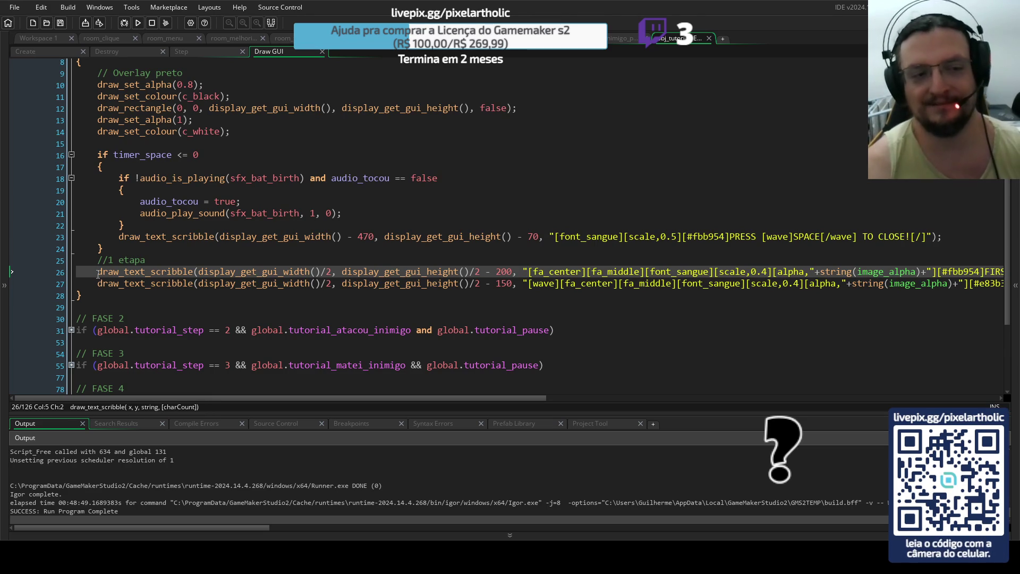
{"action": "mouse_move", "coordinate": [98, 273]}
{"action": "left_mouse_down"}
{"action": "mouse_move", "coordinate": [435, 262]}
{"action": "mouse_move", "coordinate": [638, 272]}
{"action": "mouse_move", "coordinate": [869, 257]}
{"action": "mouse_move", "coordinate": [859, 274]}
{"action": "left_mouse_up"}
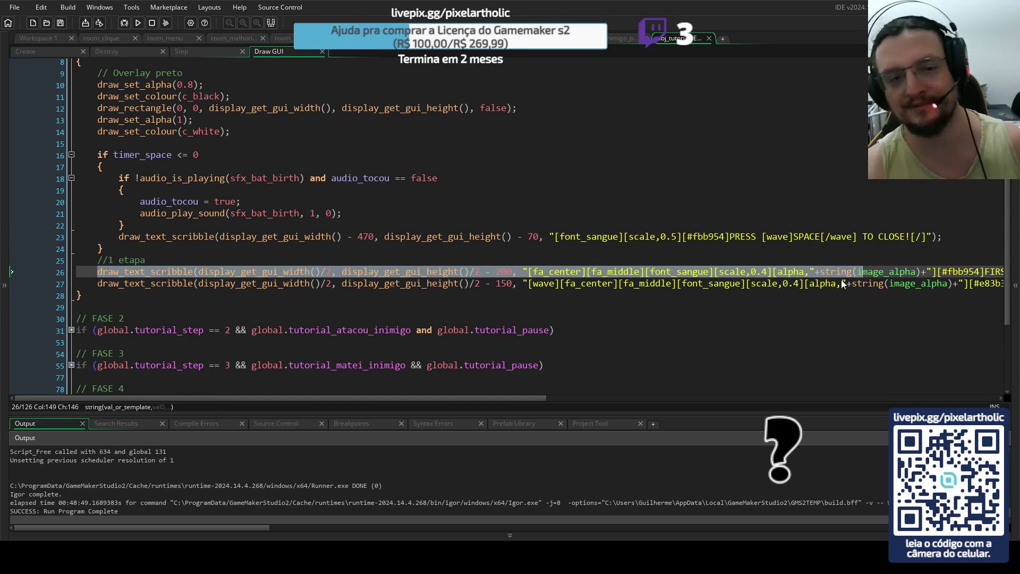
{"action": "left_click", "coordinate": [99, 272]}
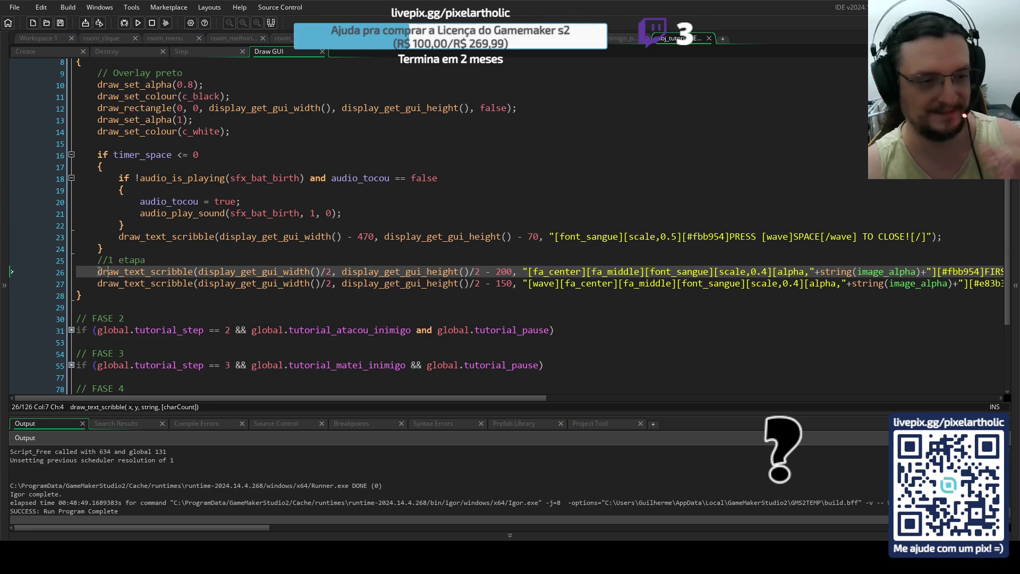
{"action": "mouse_move", "coordinate": [98, 272]}
{"action": "left_mouse_down"}
{"action": "mouse_move", "coordinate": [157, 273]}
{"action": "mouse_move", "coordinate": [151, 258]}
{"action": "left_mouse_up"}
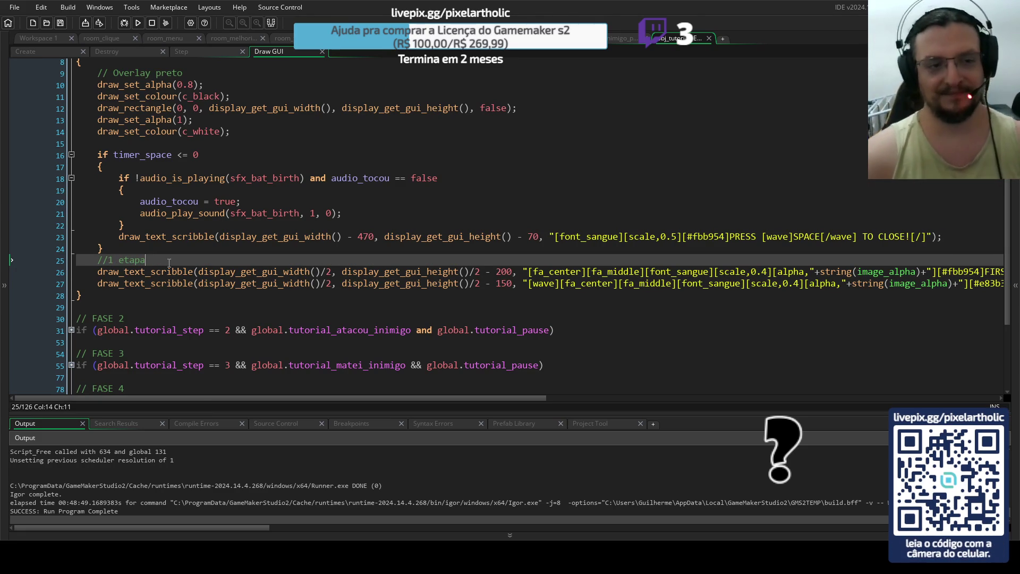
{"action": "left_click", "coordinate": [168, 271]}
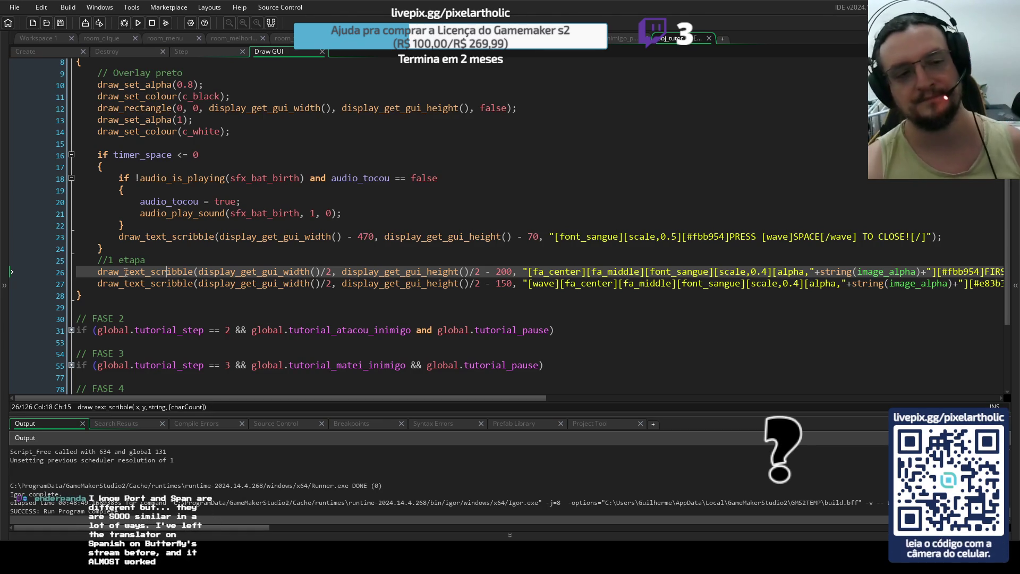
Delete the '//1 etapa' comment so line 25 is left empty.
{"action": "left_click", "coordinate": [126, 250]}
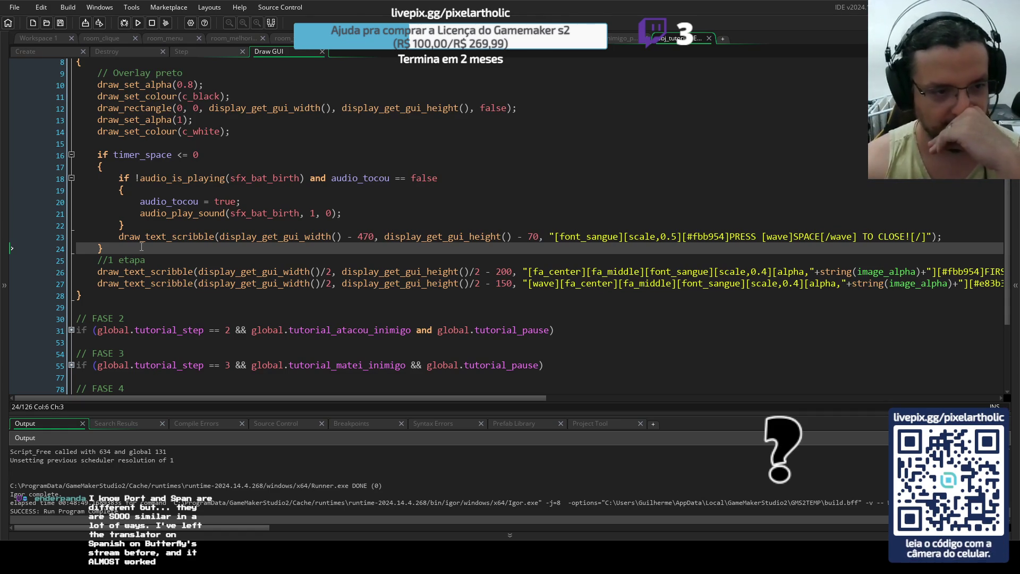
{"action": "left_click", "coordinate": [98, 260]}
{"action": "key", "text": "End"}
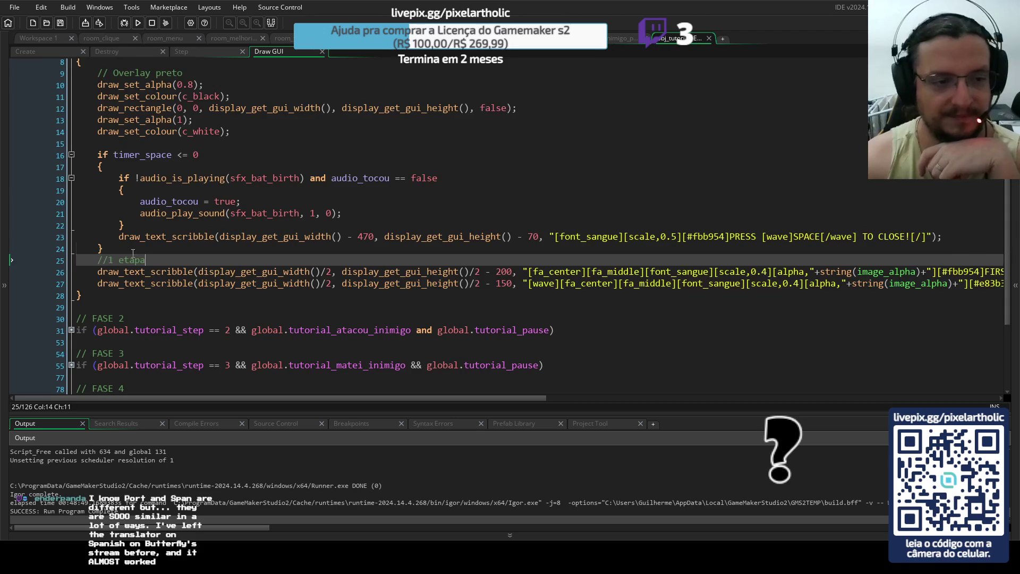
{"action": "left_click_drag", "start_coordinate": [145, 260], "coordinate": [45, 260]}
{"action": "key", "text": "Delete"}
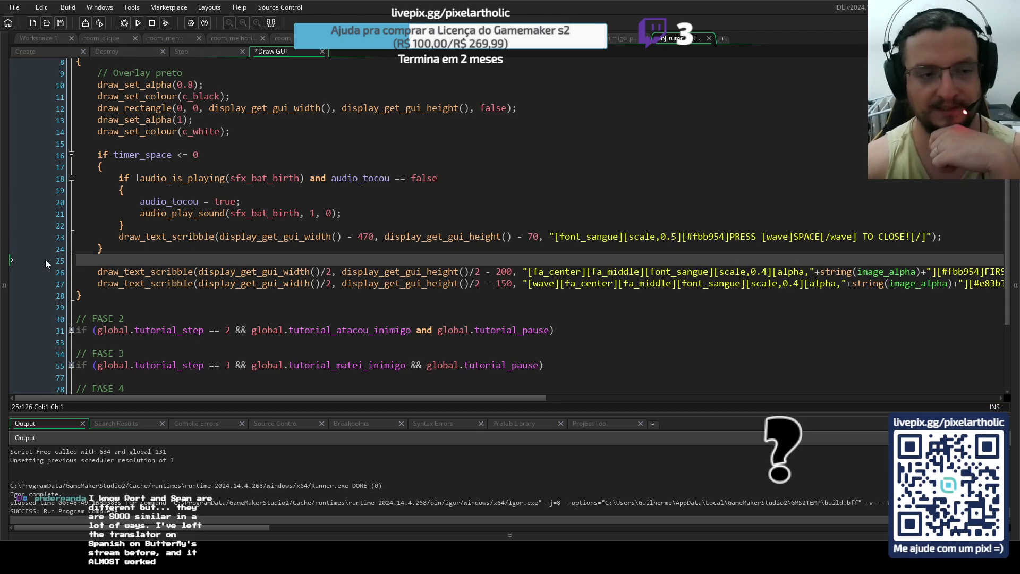
{"action": "left_click", "coordinate": [104, 250]}
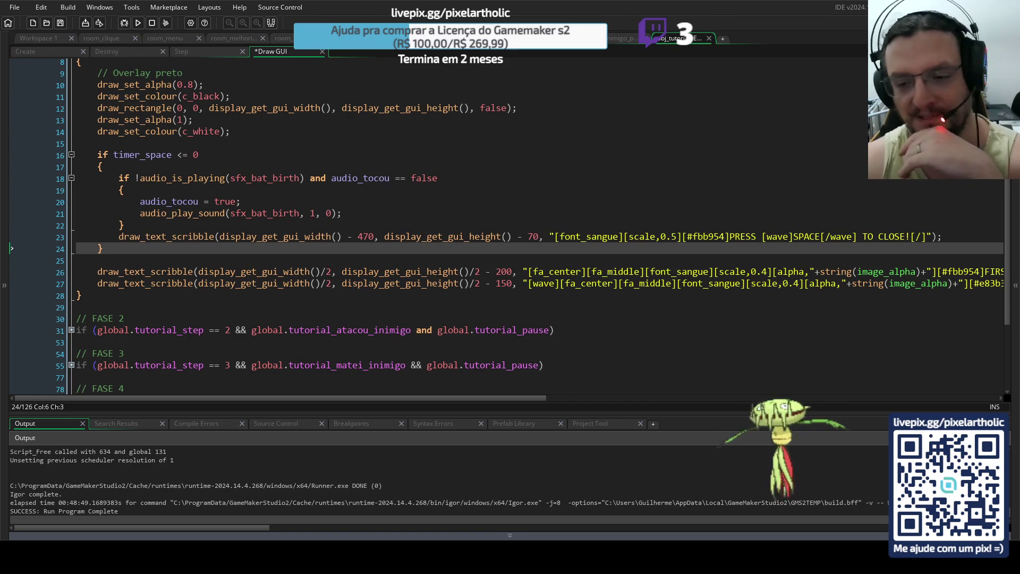
Return from Aseprite to GameMaker and highlight the draw_text_scribble call on line 26.
{"action": "key", "text": "alt+Tab"}
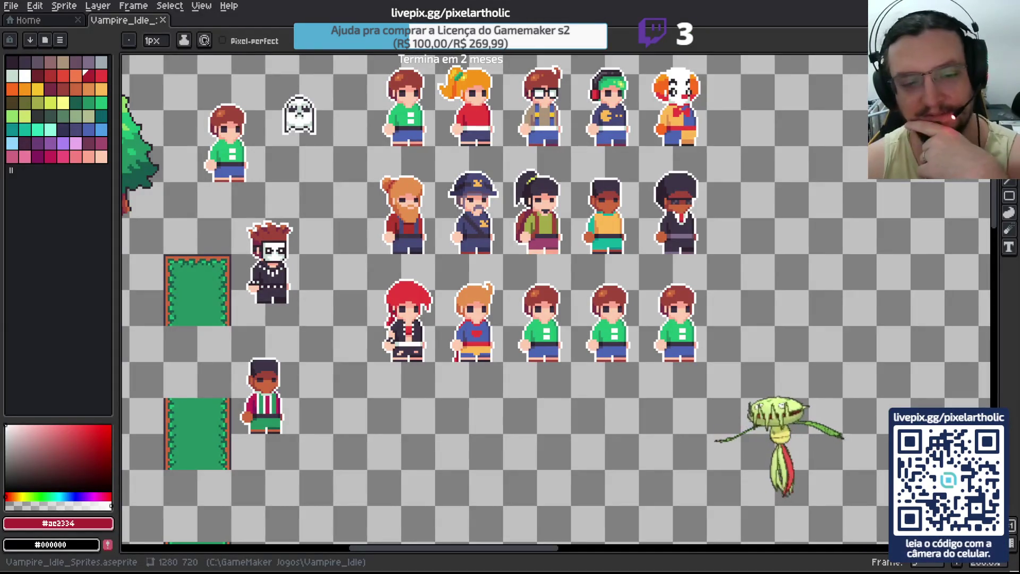
{"action": "key", "text": "alt+Tab"}
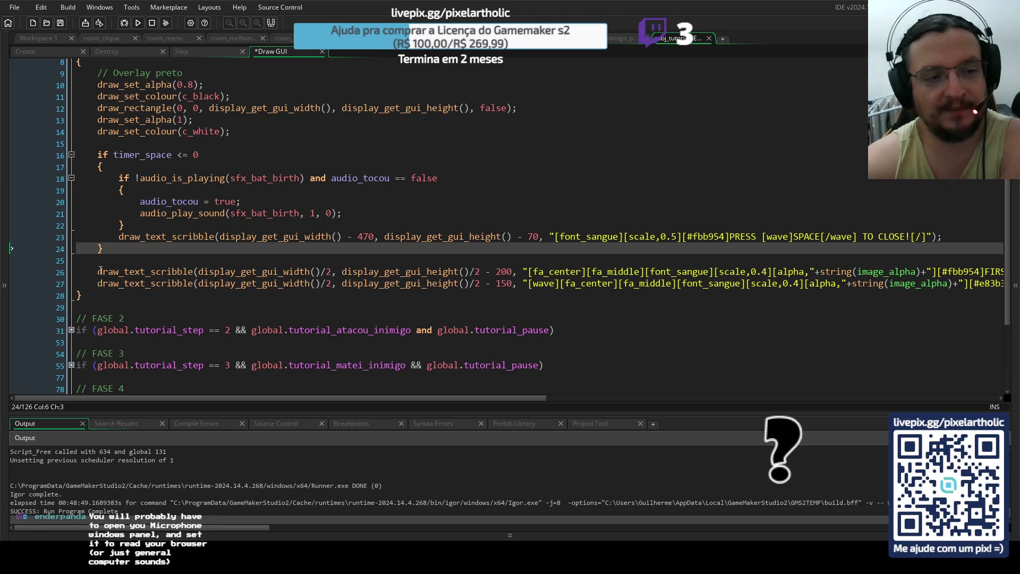
{"action": "left_click_drag", "start_coordinate": [97, 273], "coordinate": [192, 272]}
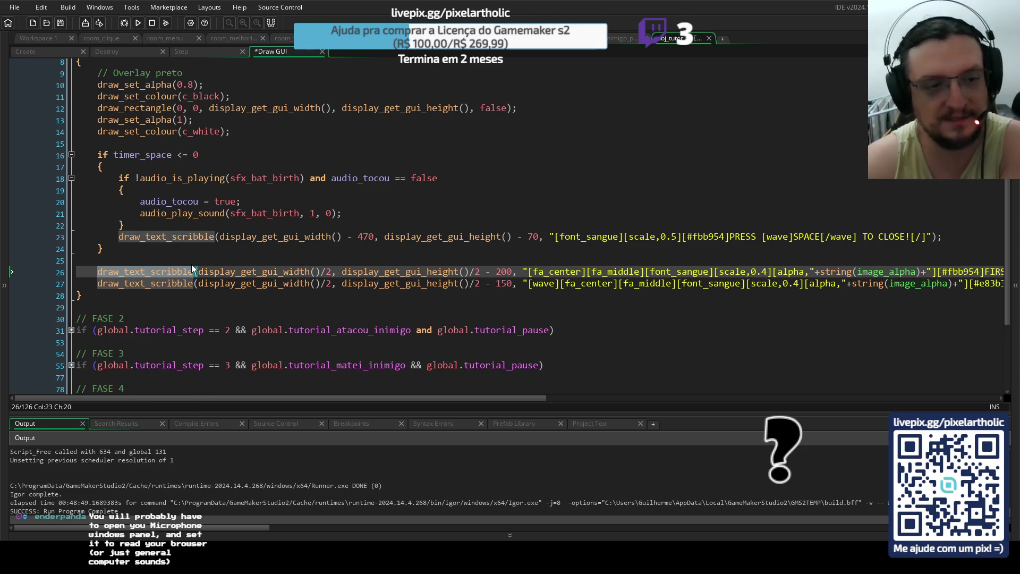
{"action": "left_click", "coordinate": [210, 269]}
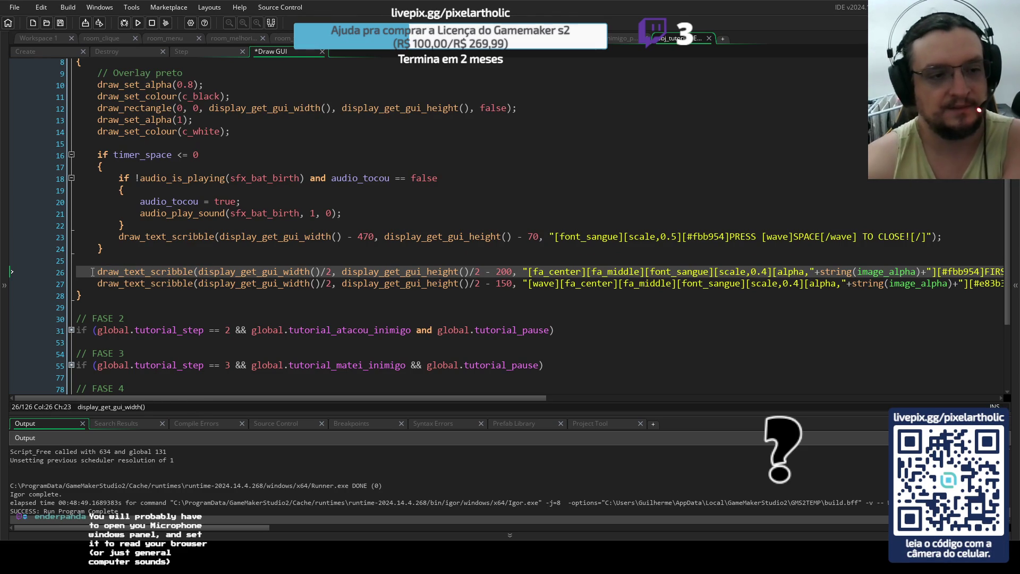
{"action": "left_click", "coordinate": [151, 271]}
{"action": "left_click_drag", "start_coordinate": [151, 271], "coordinate": [192, 274]}
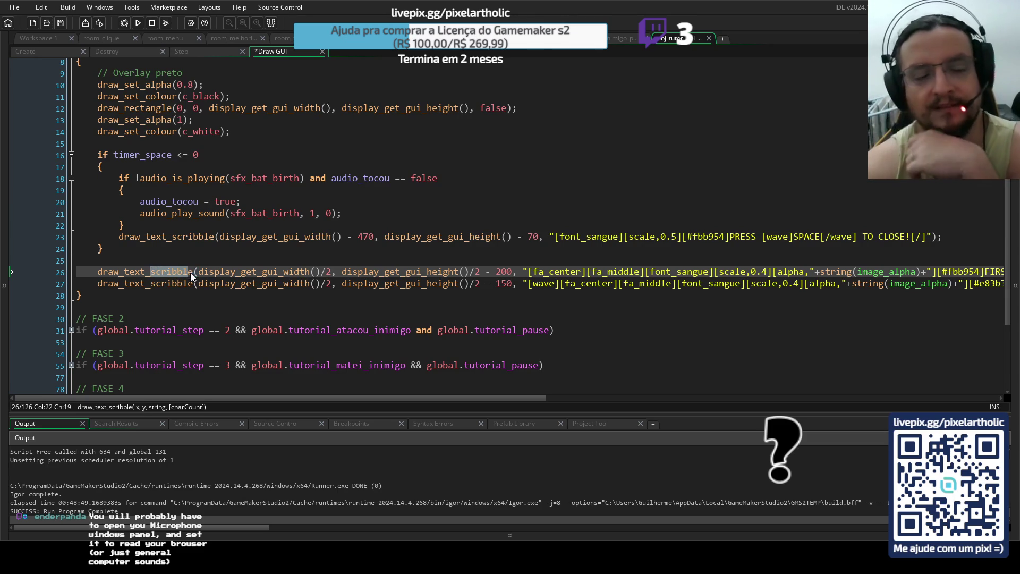
{"action": "left_click", "coordinate": [294, 275]}
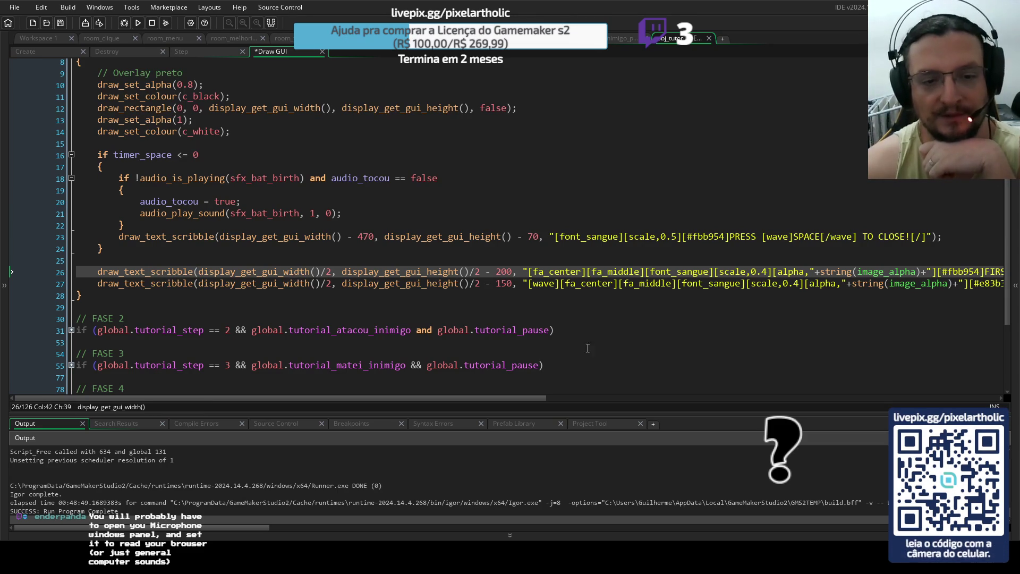
{"action": "left_click_drag", "start_coordinate": [97, 272], "coordinate": [581, 274]}
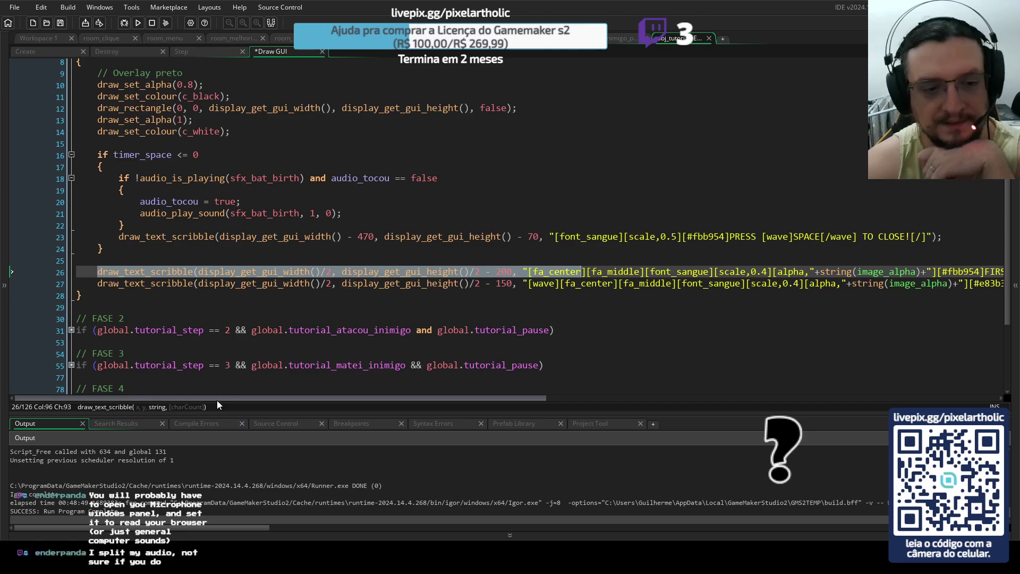
{"action": "key", "text": "Up"}
{"action": "key", "text": "Up"}
{"action": "mouse_move", "coordinate": [234, 396]}
{"action": "left_mouse_down"}
{"action": "mouse_move", "coordinate": [327, 406]}
{"action": "mouse_move", "coordinate": [231, 407]}
{"action": "left_mouse_up"}
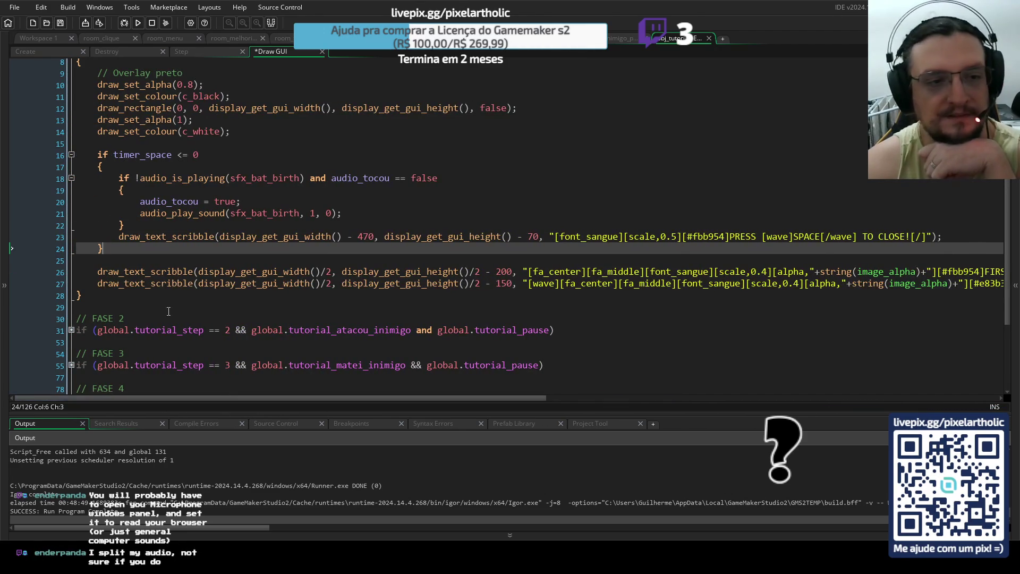
{"action": "left_click_drag", "start_coordinate": [97, 272], "coordinate": [607, 272]}
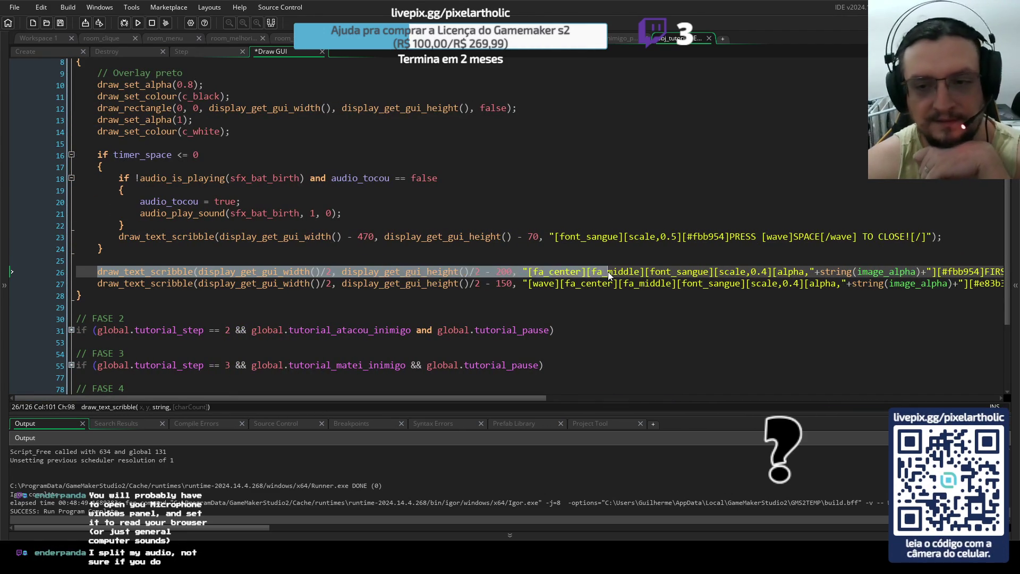
{"action": "left_click_drag", "start_coordinate": [204, 398], "coordinate": [347, 410]}
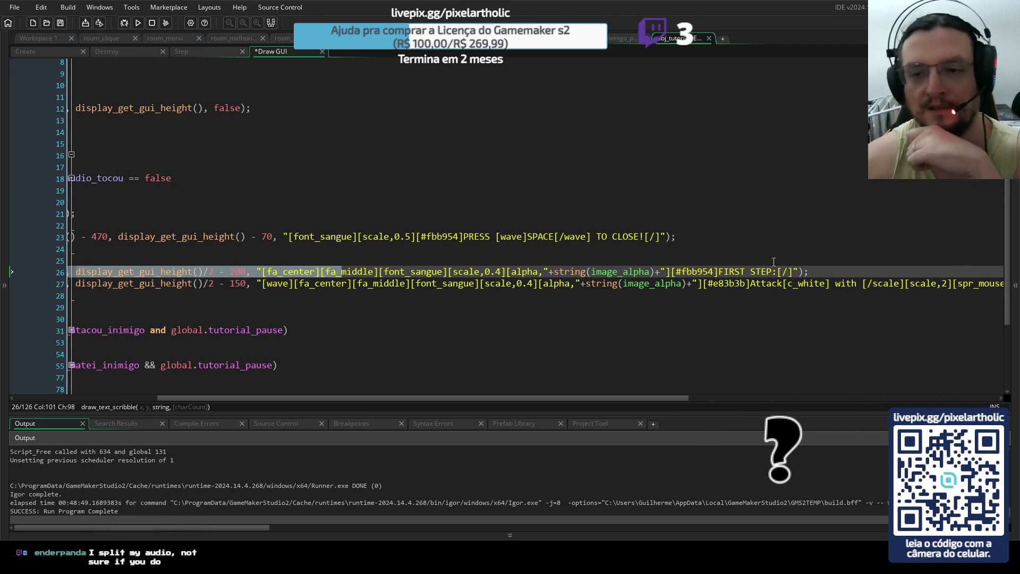
{"action": "left_click", "coordinate": [815, 272]}
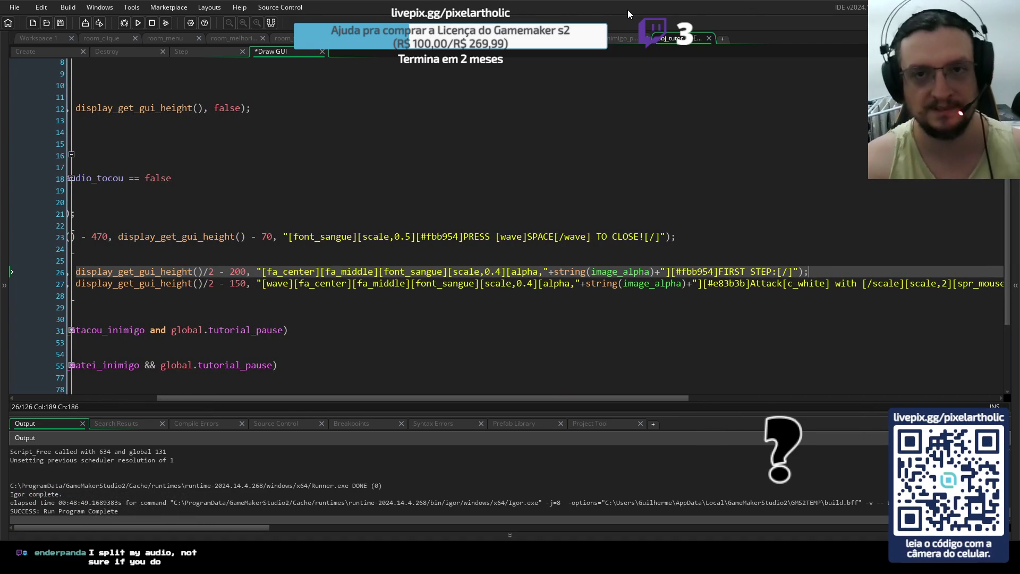
{"action": "key", "text": "F5"}
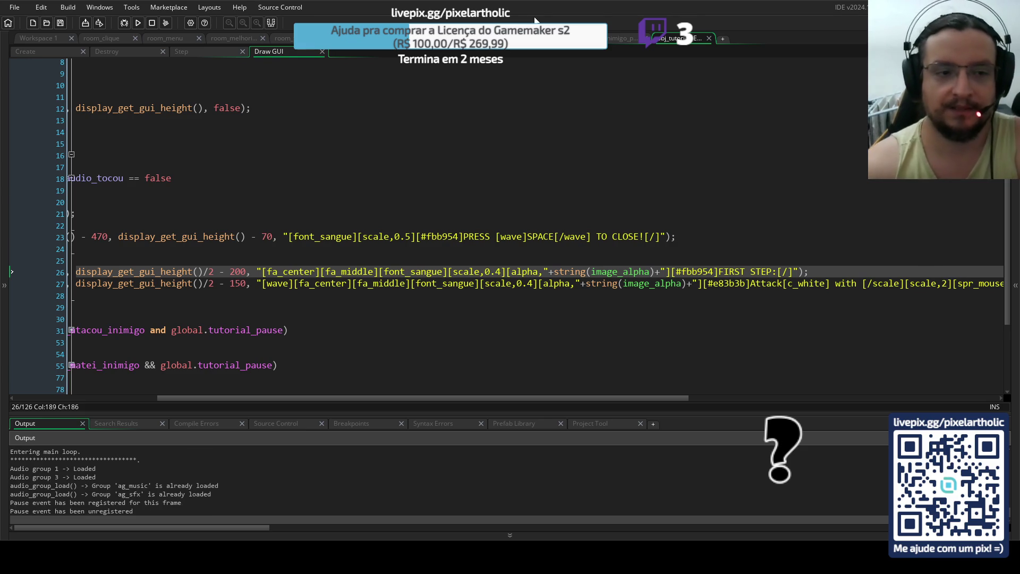
Select the rest of line 26 from the display_get_gui_height call onward.
{"action": "left_click", "coordinate": [164, 272]}
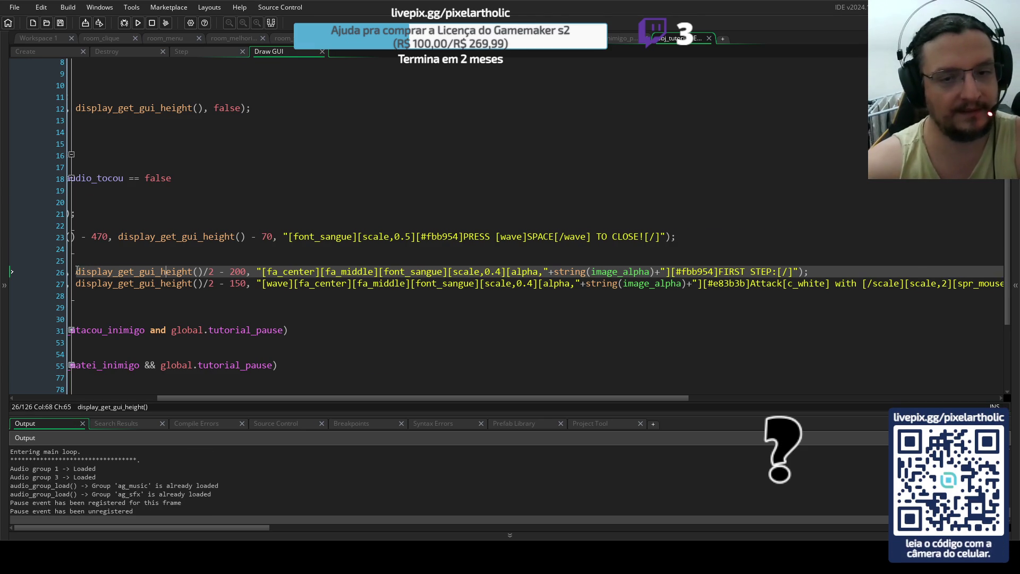
{"action": "key", "text": "ctrl+shift+Right"}
{"action": "key", "text": "ctrl+shift+Right"}
{"action": "key", "text": "ctrl+shift+Right"}
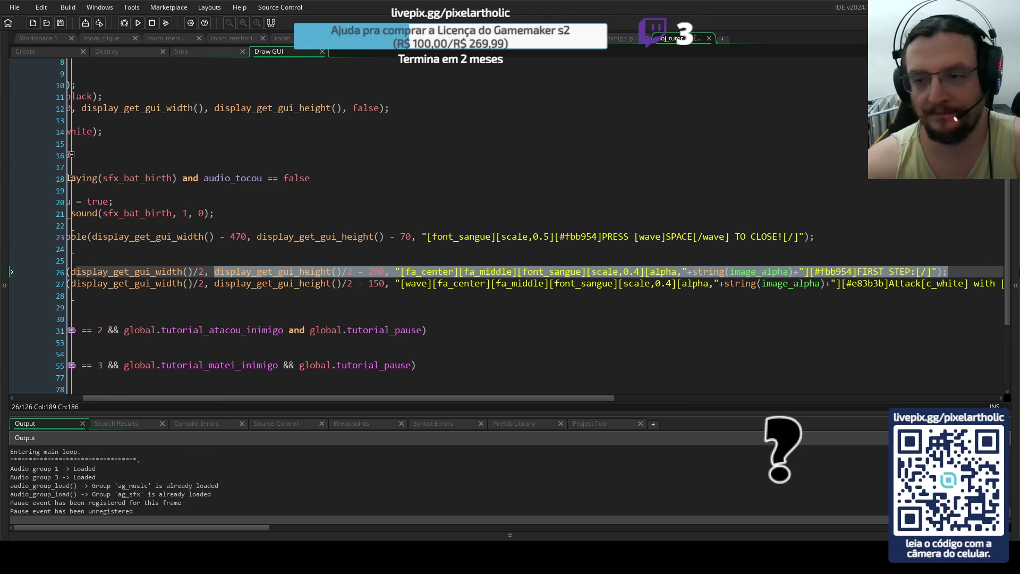
{"action": "left_click", "coordinate": [734, 287]}
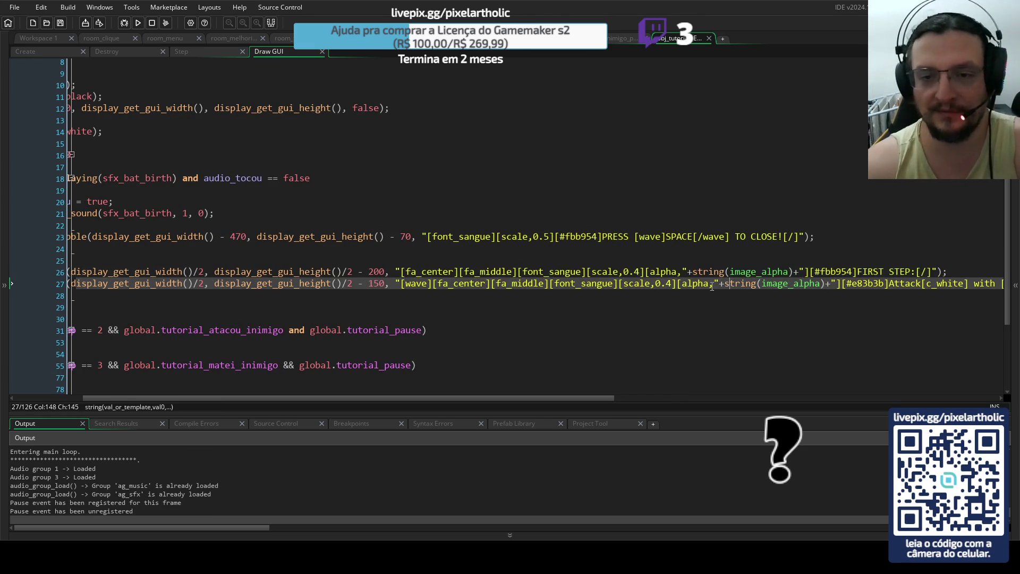
{"action": "left_click_drag", "start_coordinate": [400, 271], "coordinate": [460, 273]}
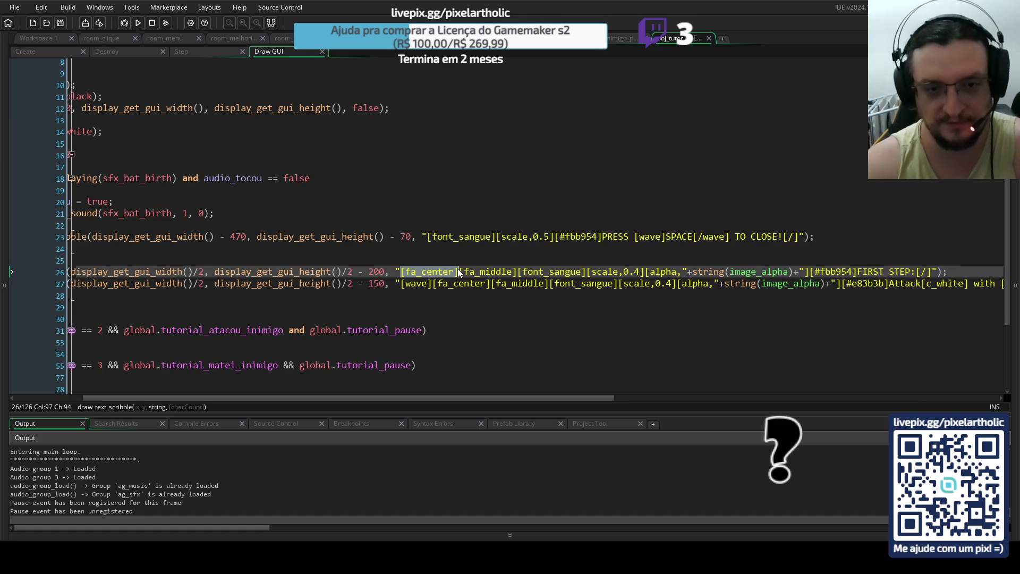
{"action": "left_click", "coordinate": [478, 271]}
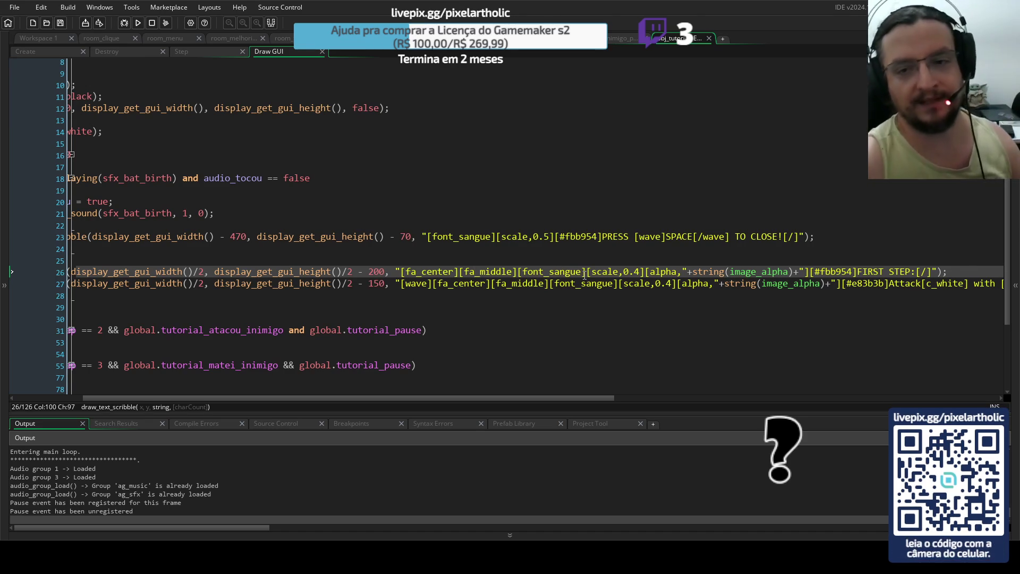
{"action": "left_click", "coordinate": [668, 272]}
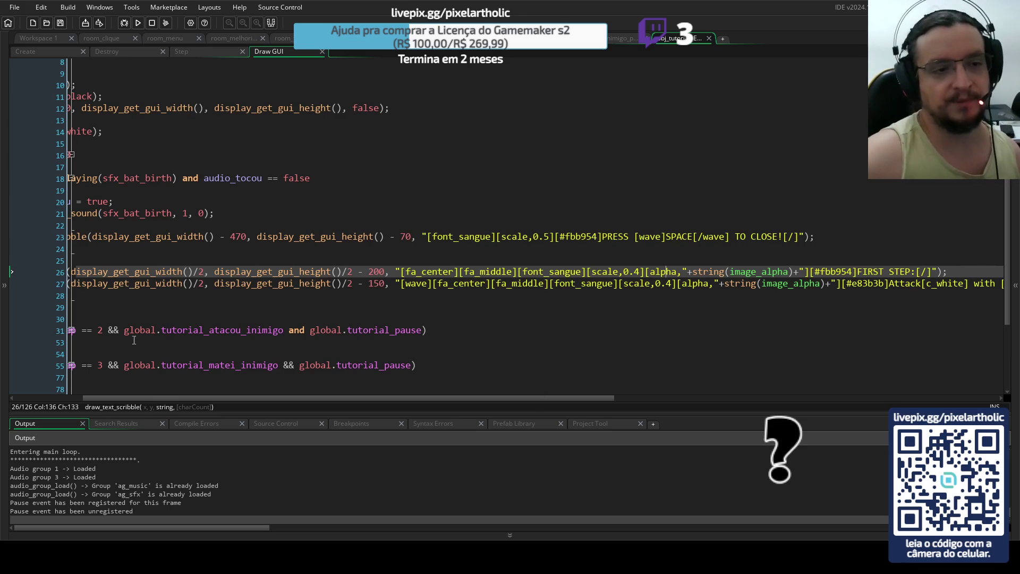
{"action": "mouse_move", "coordinate": [165, 398]}
{"action": "left_mouse_down"}
{"action": "mouse_move", "coordinate": [122, 398]}
{"action": "mouse_move", "coordinate": [265, 398]}
{"action": "left_mouse_up"}
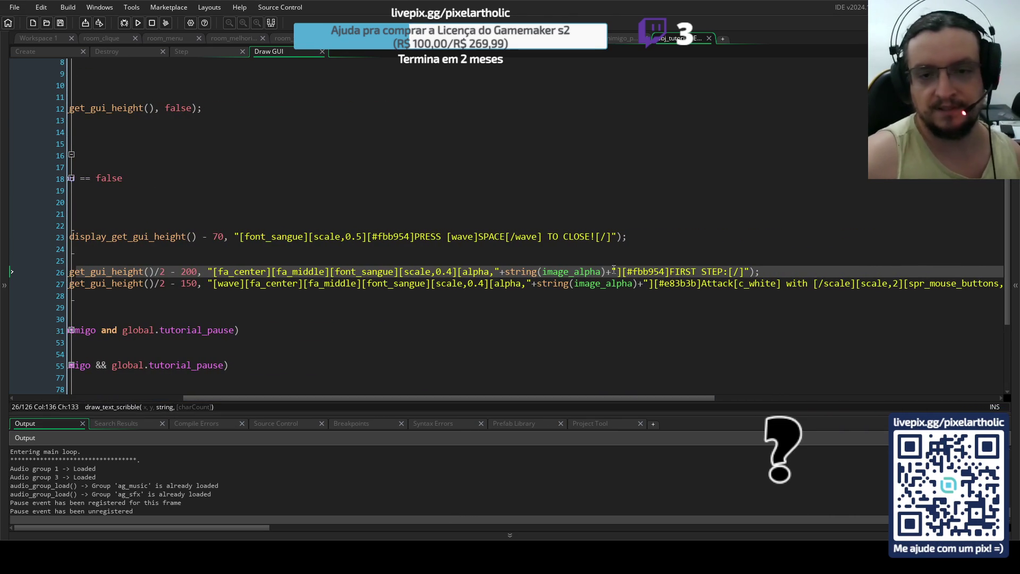
{"action": "left_click_drag", "start_coordinate": [729, 271], "coordinate": [673, 269]}
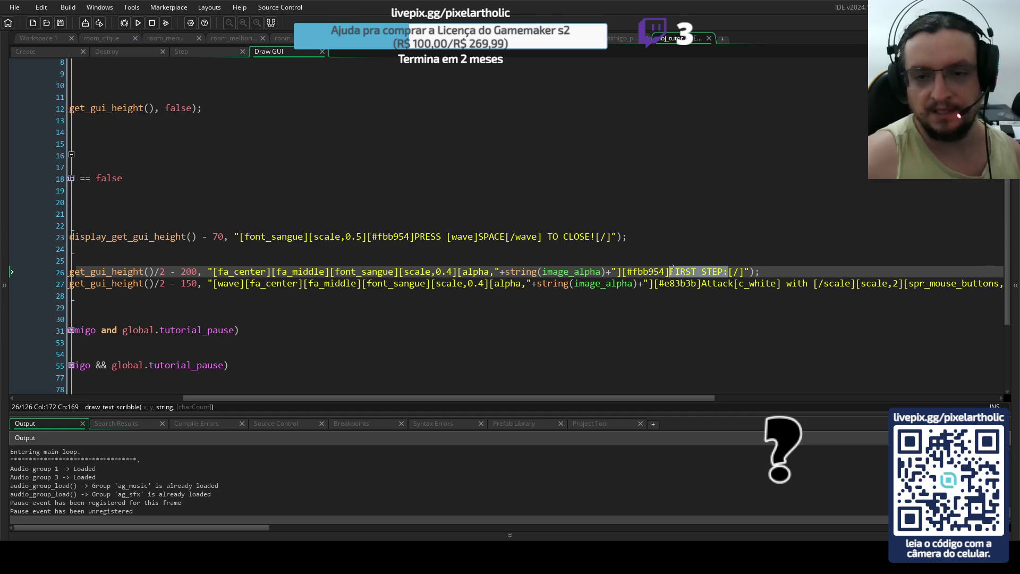
{"action": "left_click", "coordinate": [416, 272]}
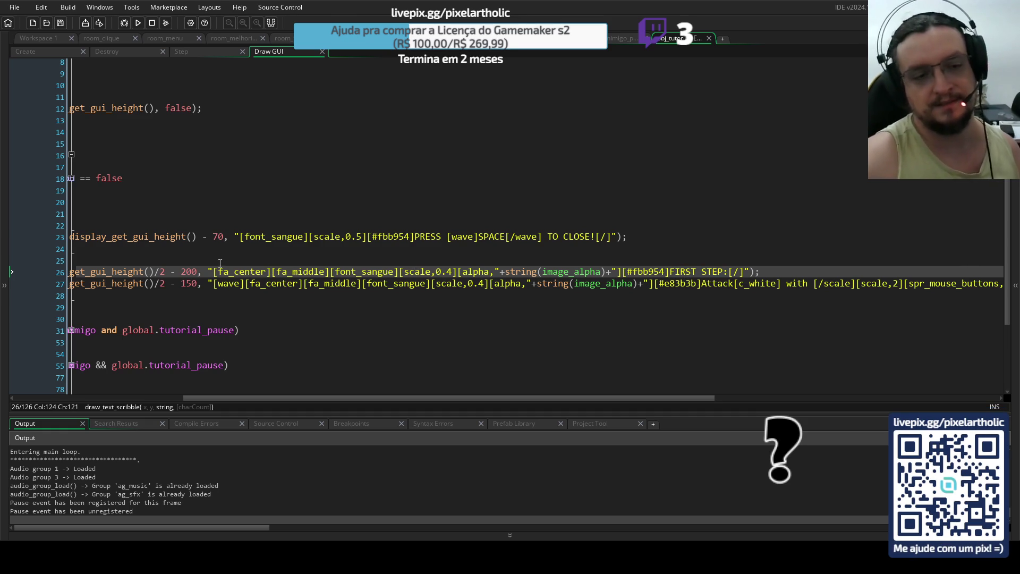
{"action": "mouse_move", "coordinate": [213, 272]}
{"action": "left_mouse_down"}
{"action": "mouse_move", "coordinate": [397, 272]}
{"action": "mouse_move", "coordinate": [335, 274]}
{"action": "left_mouse_up"}
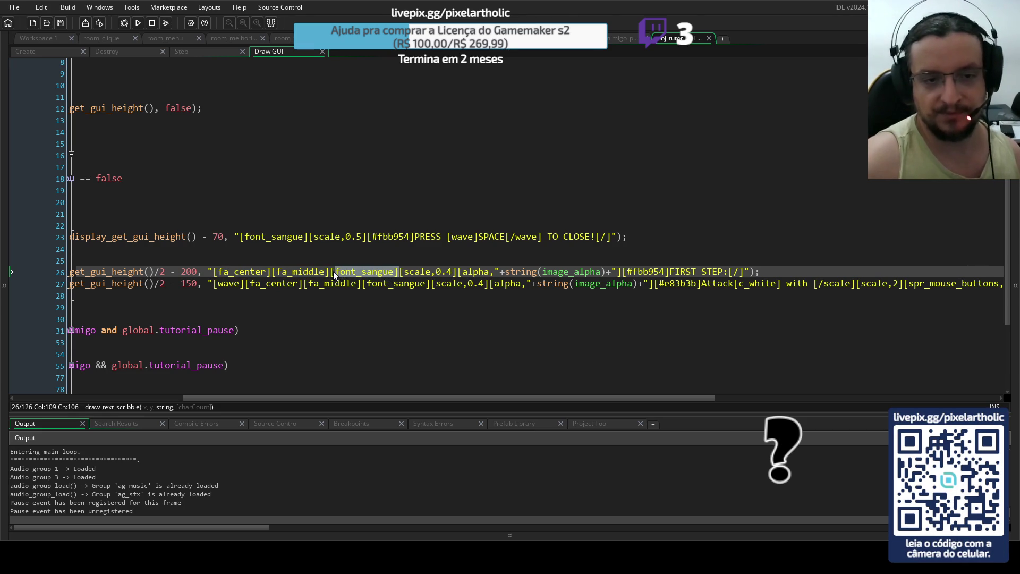
{"action": "left_click", "coordinate": [361, 275]}
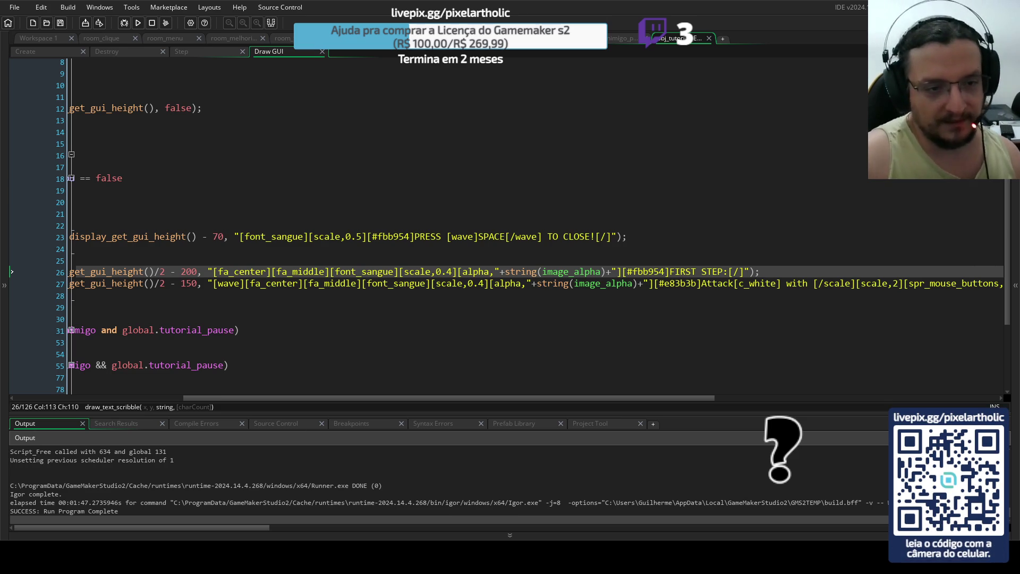
Move to the end of the Attack prompt line 27 in the Draw GUI code.
{"action": "left_click", "coordinate": [217, 283]}
{"action": "scroll", "coordinate": [478, 284], "scroll_direction": "right", "scroll_amount": 5}
{"action": "left_click", "coordinate": [710, 283]}
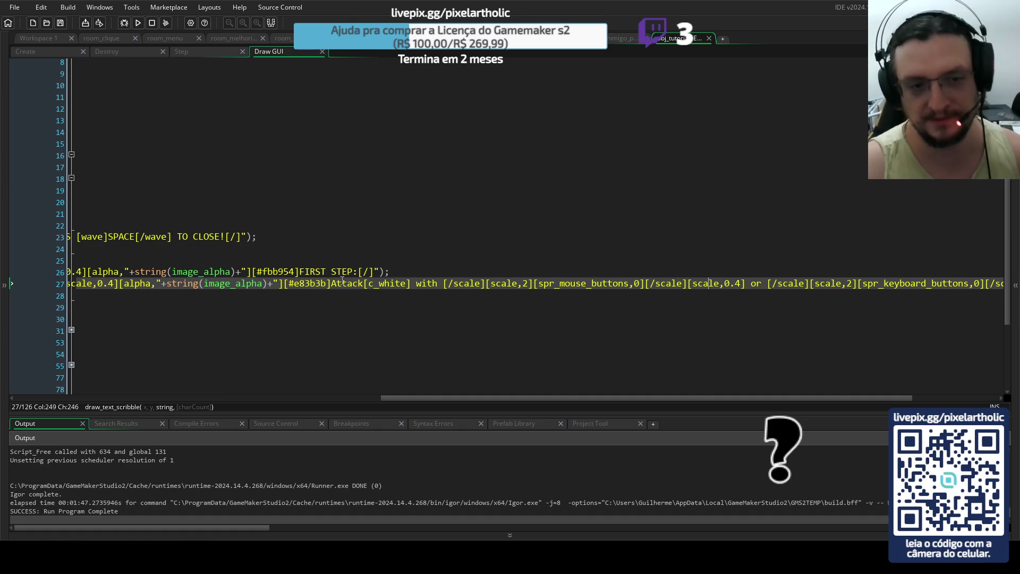
{"action": "left_click_drag", "start_coordinate": [331, 283], "coordinate": [809, 288]}
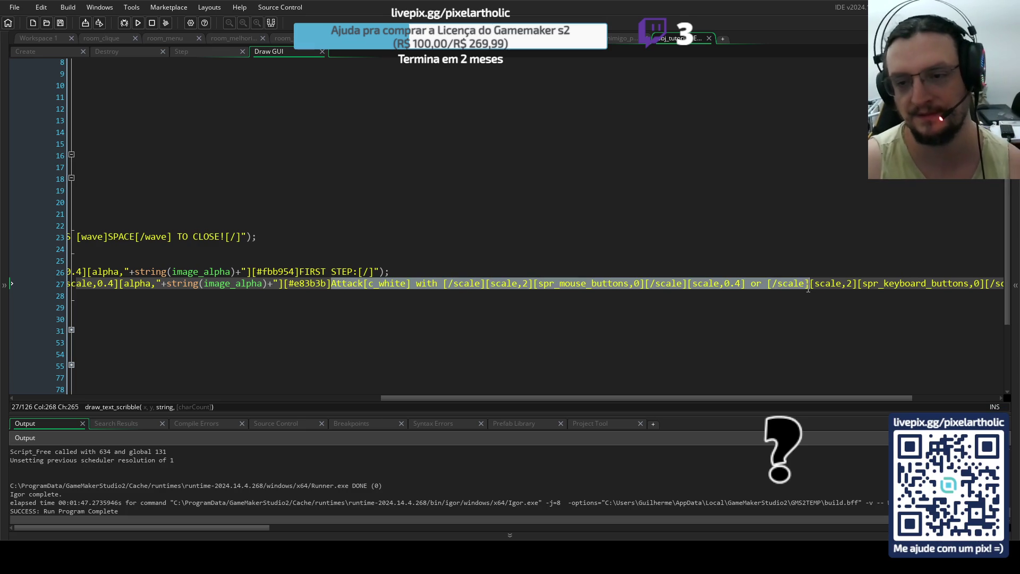
{"action": "left_click_drag", "start_coordinate": [200, 284], "coordinate": [365, 286]}
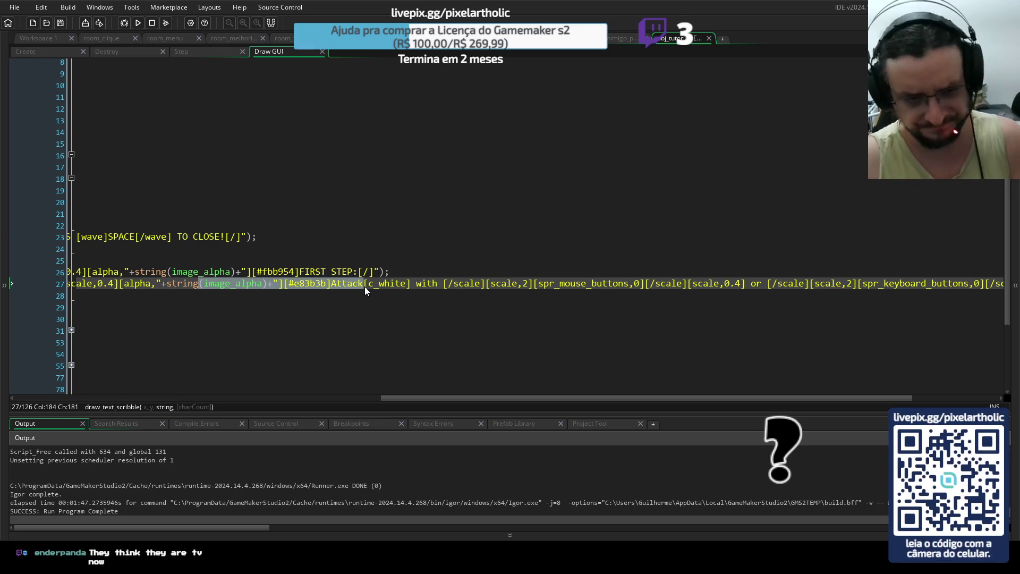
{"action": "left_click", "coordinate": [380, 284]}
{"action": "left_click_drag", "start_coordinate": [258, 284], "coordinate": [646, 283]}
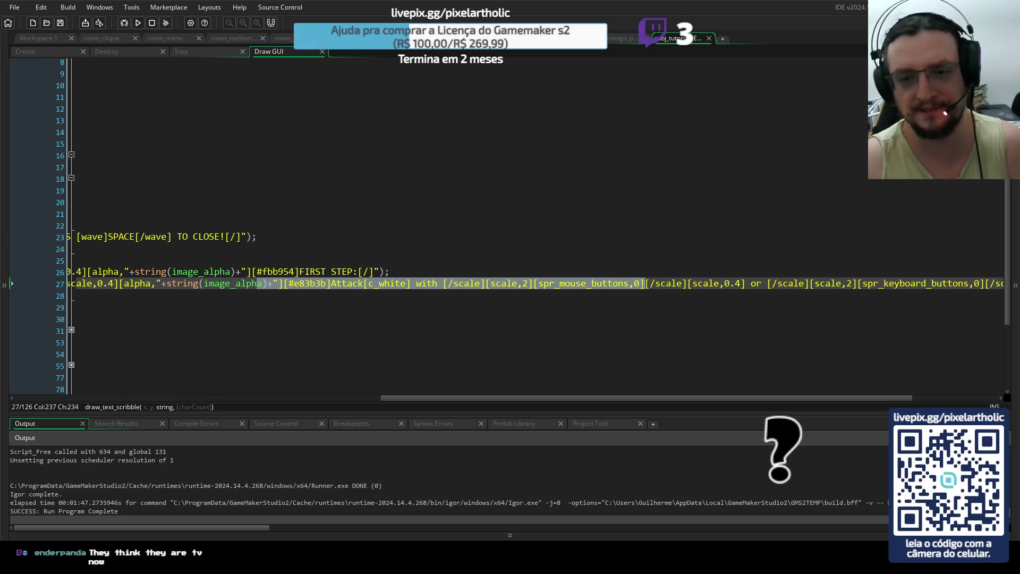
{"action": "left_click", "coordinate": [688, 283]}
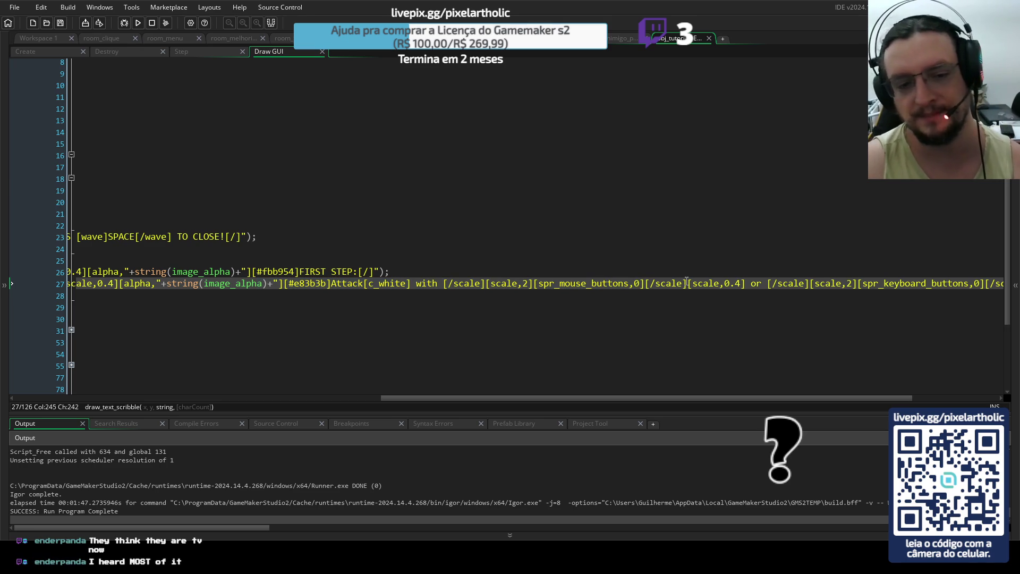
{"action": "left_click", "coordinate": [139, 529]}
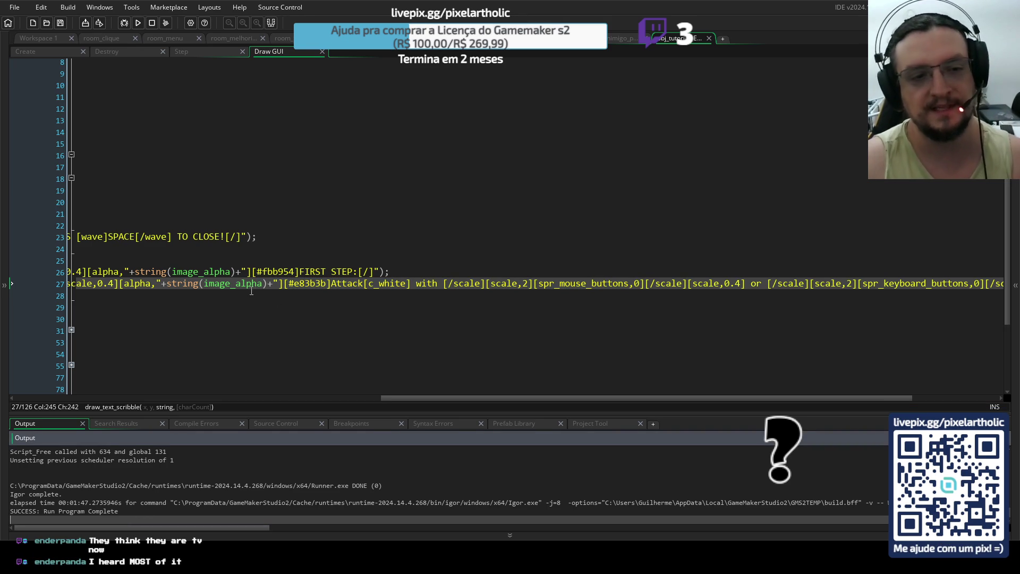
{"action": "left_click_drag", "start_coordinate": [252, 290], "coordinate": [1, 287]}
{"action": "left_click", "coordinate": [155, 269]}
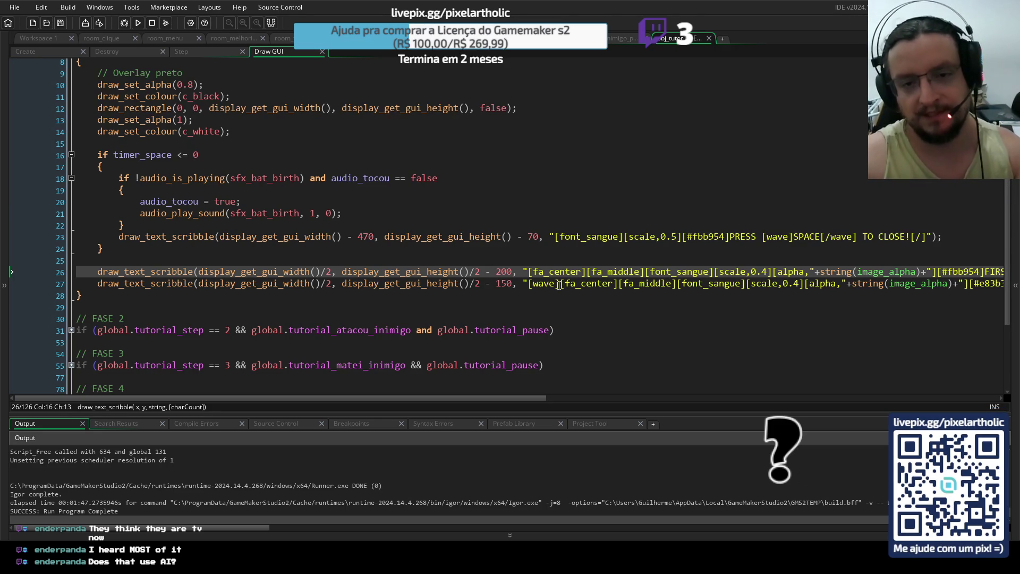
{"action": "left_click_drag", "start_coordinate": [561, 285], "coordinate": [529, 285]}
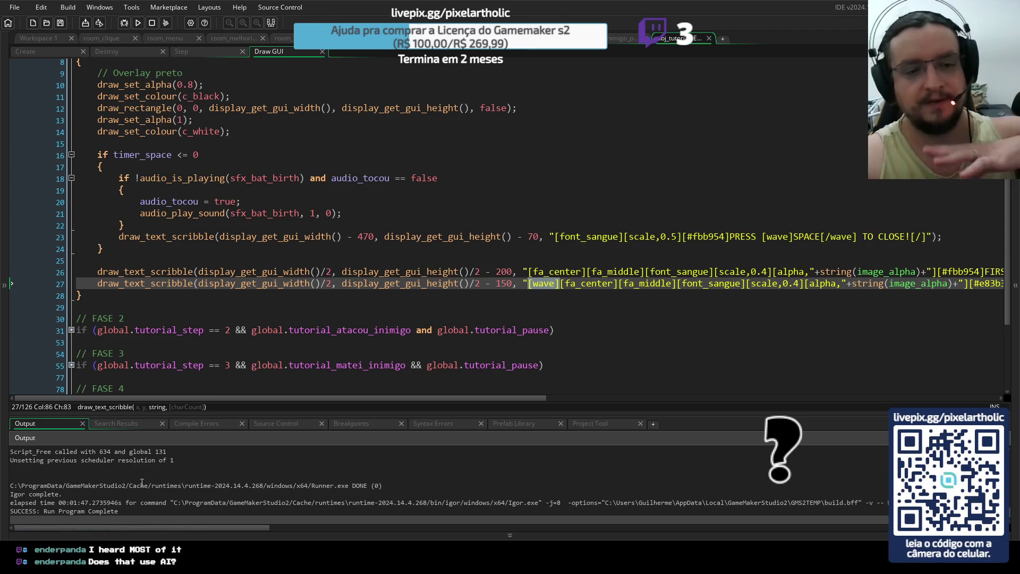
{"action": "left_click_drag", "start_coordinate": [161, 399], "coordinate": [301, 385]}
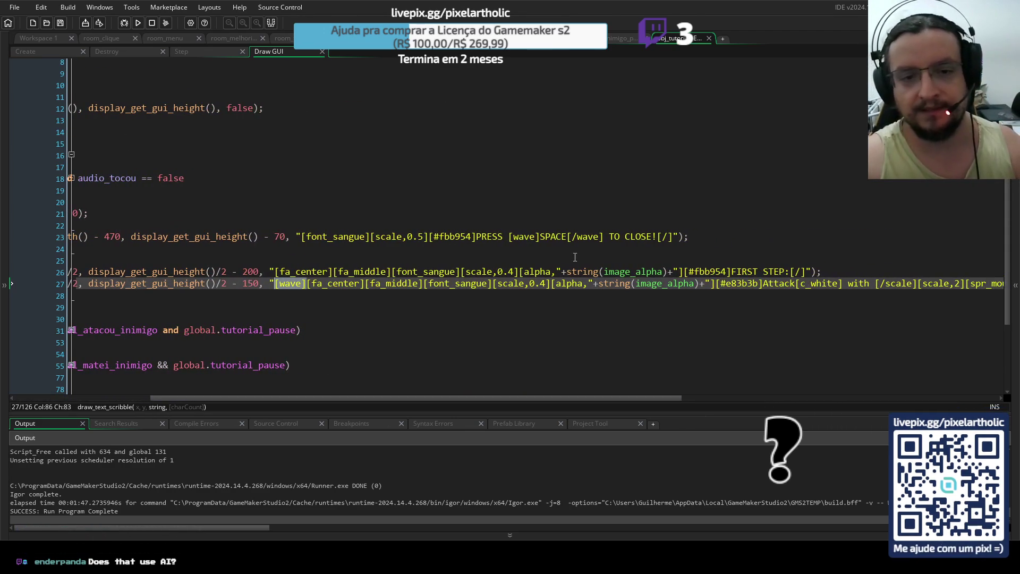
{"action": "left_click", "coordinate": [722, 288]}
{"action": "mouse_move", "coordinate": [225, 401]}
{"action": "left_mouse_down"}
{"action": "mouse_move", "coordinate": [450, 390]}
{"action": "mouse_move", "coordinate": [494, 367]}
{"action": "left_mouse_up"}
{"action": "left_click_drag", "start_coordinate": [462, 284], "coordinate": [528, 284]}
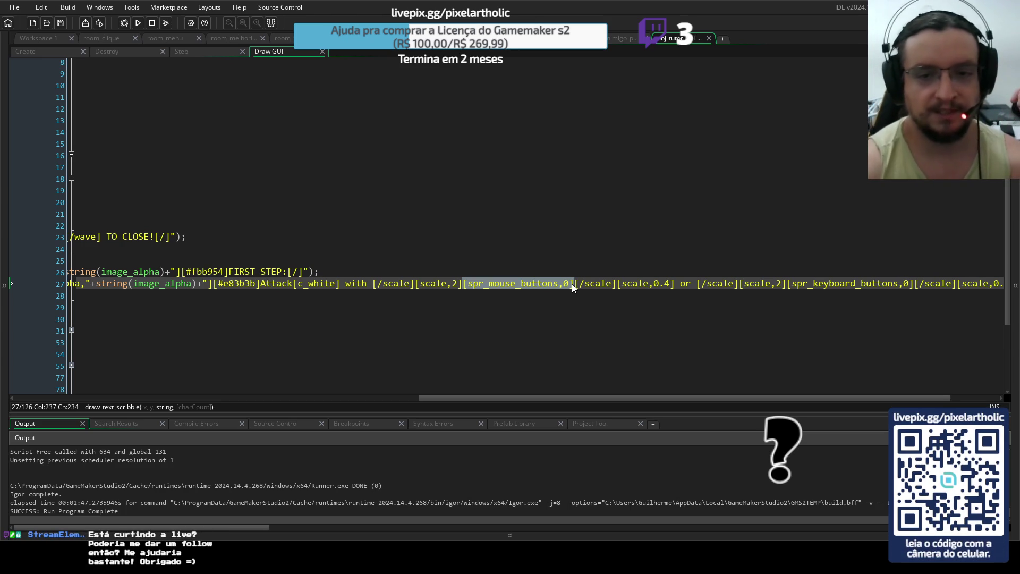
{"action": "left_click", "coordinate": [572, 284]}
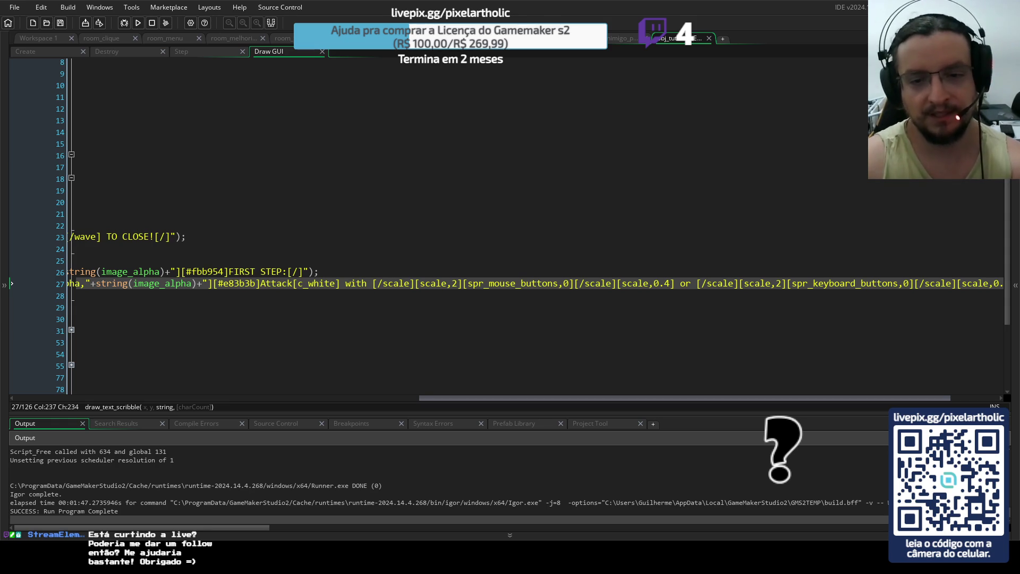
{"action": "left_click_drag", "start_coordinate": [657, 400], "coordinate": [237, 398]}
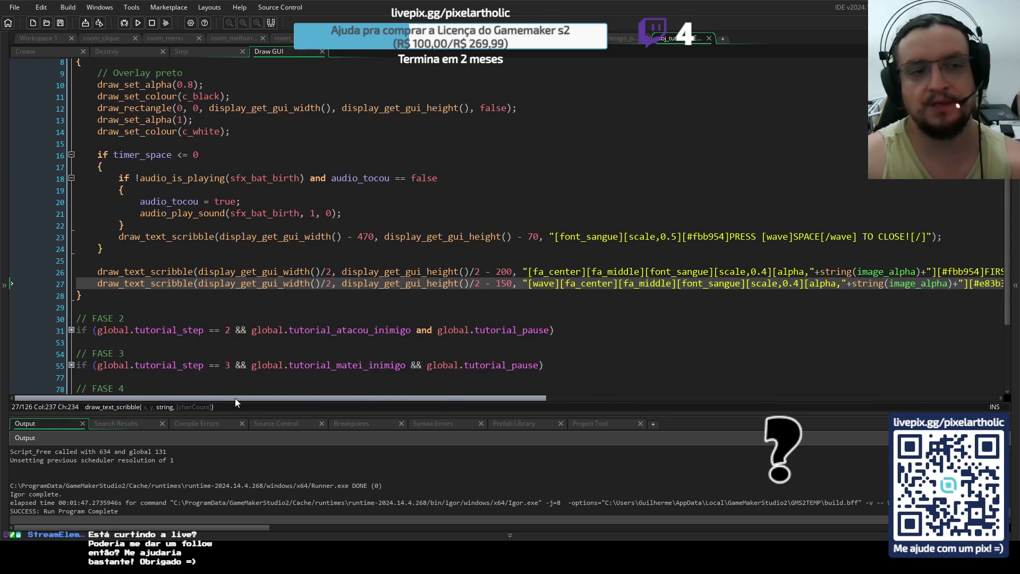
{"action": "mouse_move", "coordinate": [253, 397]}
{"action": "left_mouse_down"}
{"action": "mouse_move", "coordinate": [268, 395]}
{"action": "mouse_move", "coordinate": [228, 397]}
{"action": "left_mouse_up"}
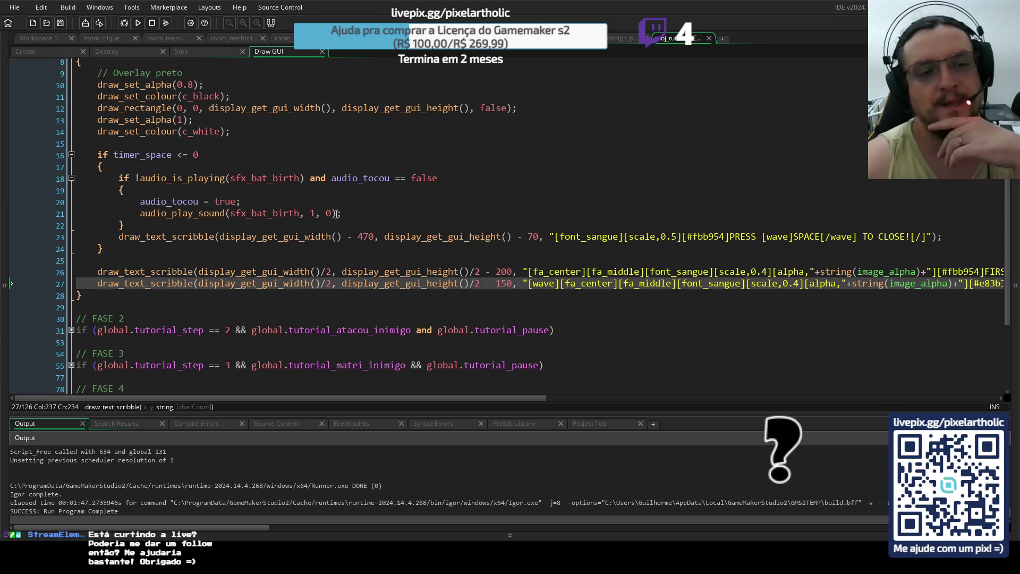
{"action": "mouse_move", "coordinate": [98, 272]}
{"action": "left_mouse_down"}
{"action": "mouse_move", "coordinate": [372, 284]}
{"action": "mouse_move", "coordinate": [676, 269]}
{"action": "left_mouse_up"}
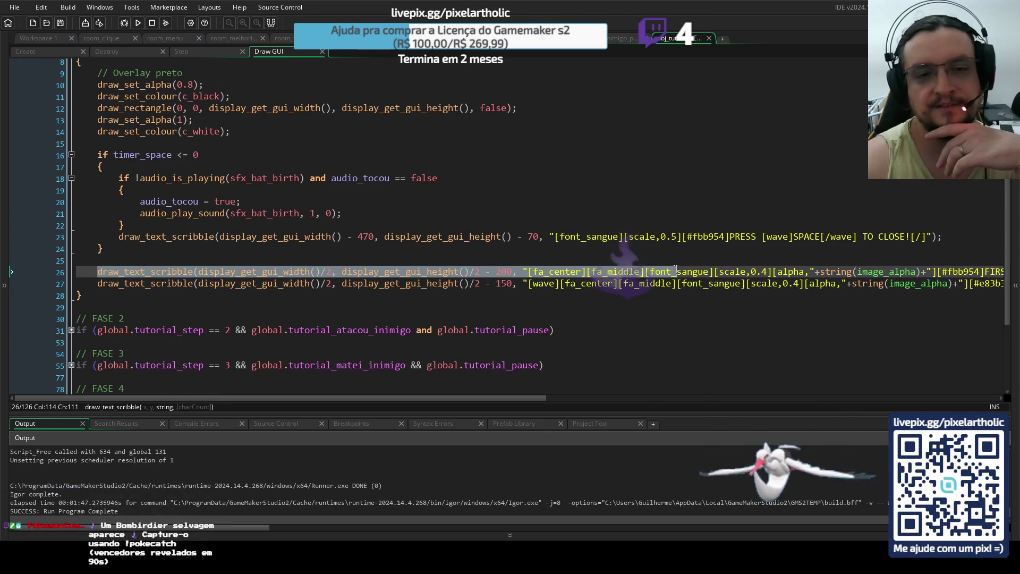
{"action": "left_click", "coordinate": [645, 284]}
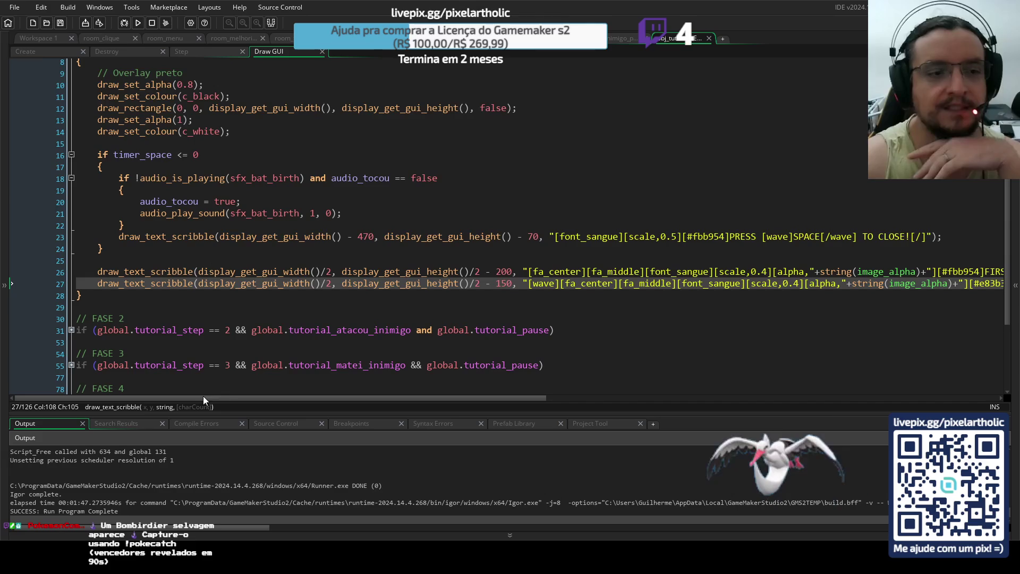
{"action": "double_click", "coordinate": [170, 271]}
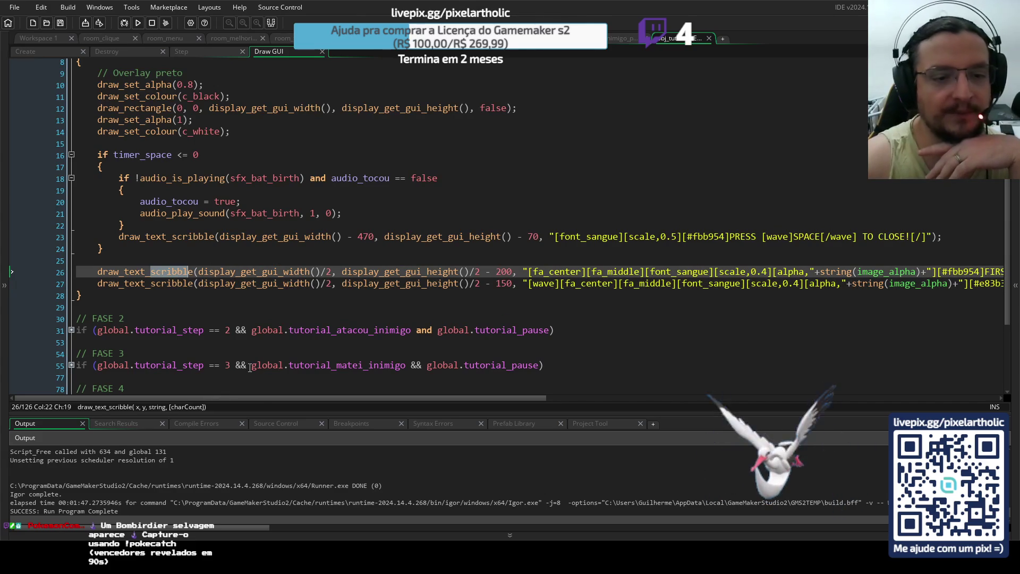
{"action": "left_click_drag", "start_coordinate": [259, 400], "coordinate": [368, 400]}
{"action": "left_click", "coordinate": [437, 271]}
{"action": "left_click_drag", "start_coordinate": [541, 397], "coordinate": [664, 397]}
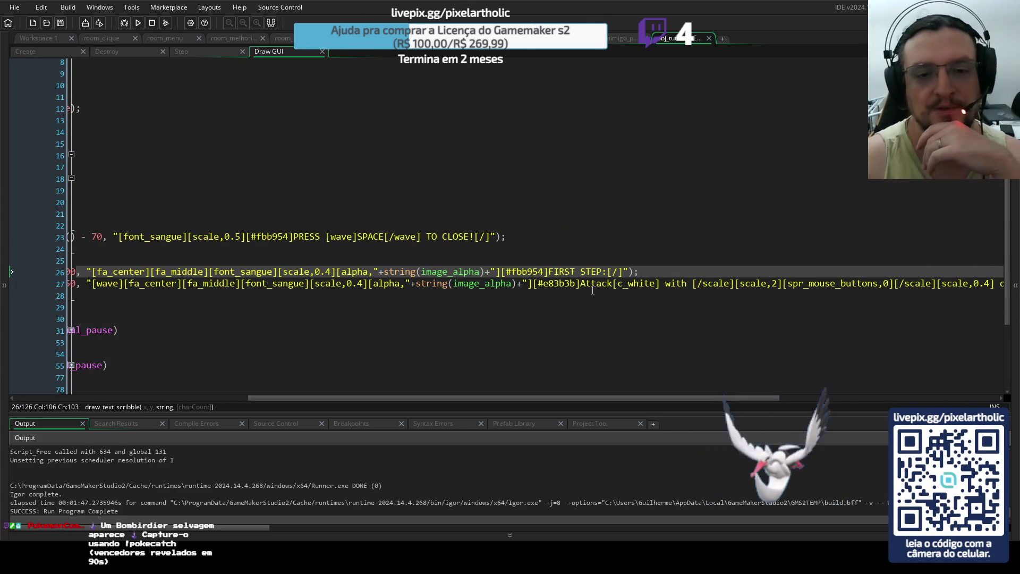
{"action": "left_click", "coordinate": [619, 283]}
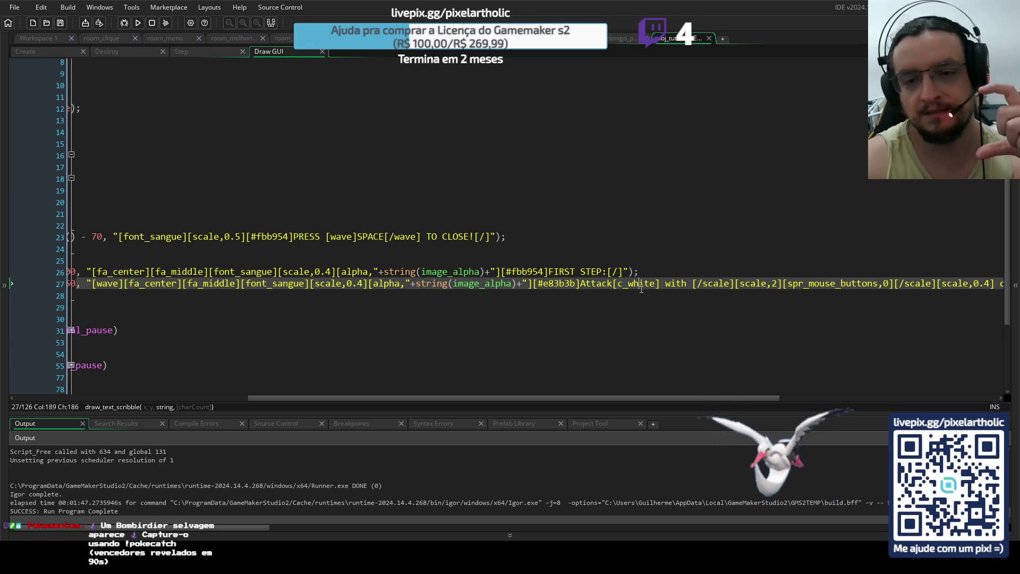
{"action": "left_click", "coordinate": [632, 283]}
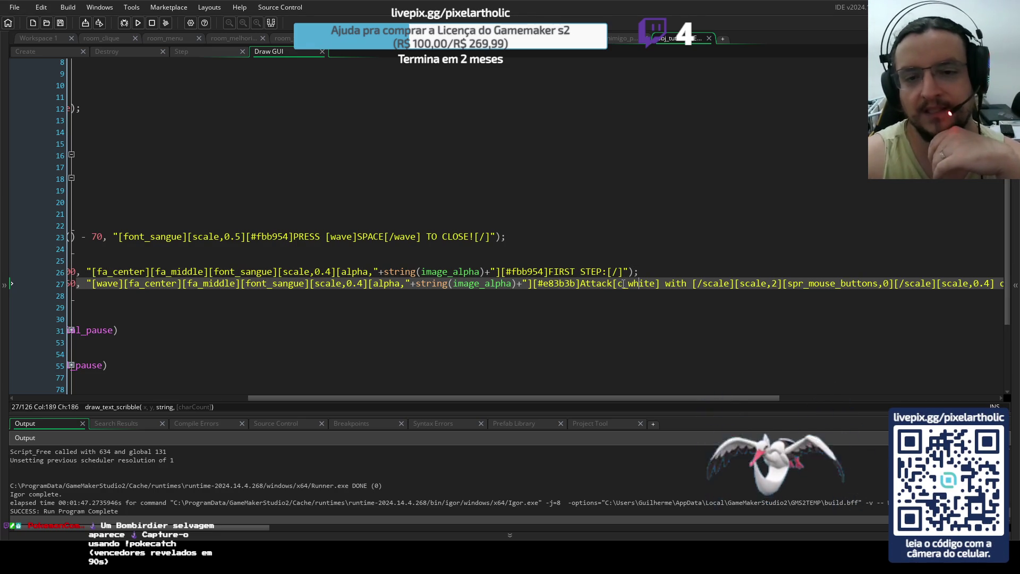
{"action": "left_click_drag", "start_coordinate": [620, 285], "coordinate": [629, 285]}
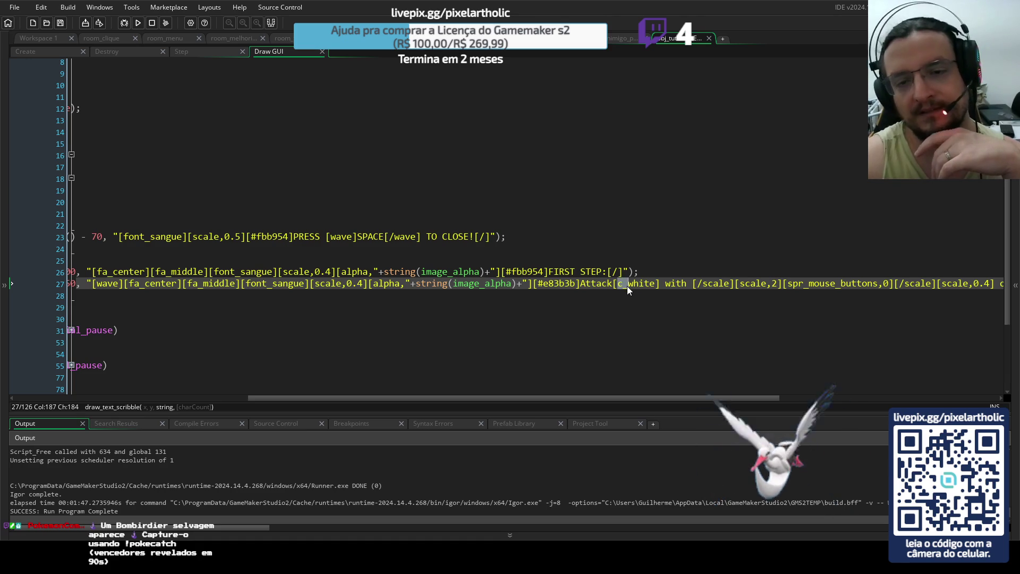
{"action": "left_click", "coordinate": [646, 286]}
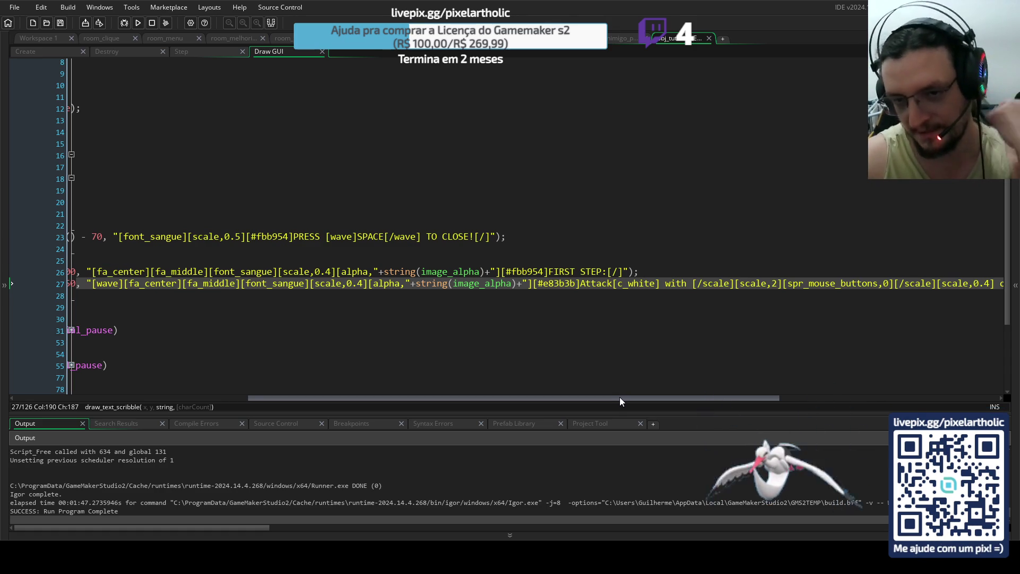
{"action": "left_click_drag", "start_coordinate": [618, 283], "coordinate": [655, 284]}
{"action": "left_click", "coordinate": [695, 284]}
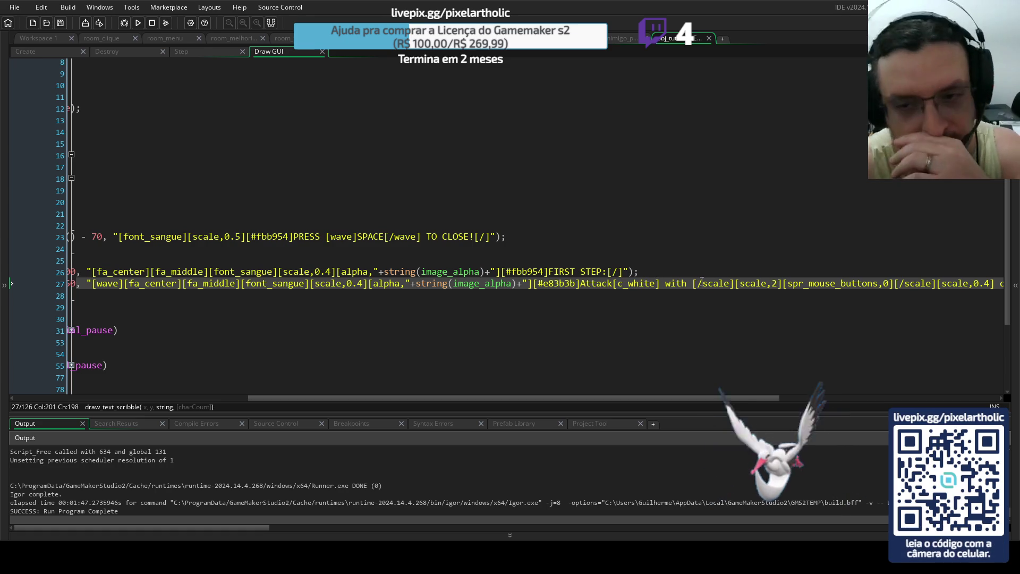
{"action": "left_click_drag", "start_coordinate": [695, 284], "coordinate": [730, 286]}
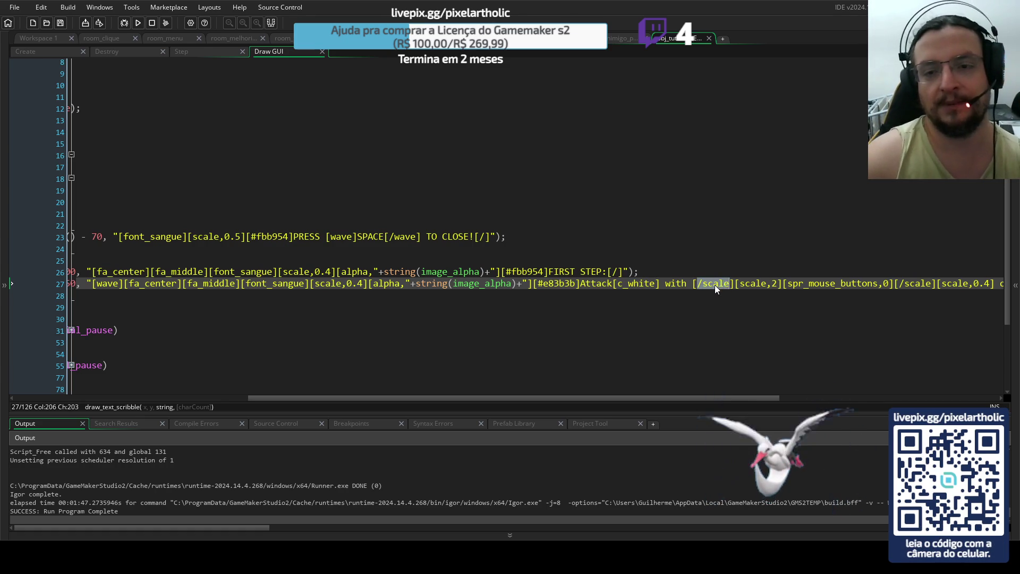
{"action": "left_click", "coordinate": [707, 284]}
{"action": "left_click_drag", "start_coordinate": [700, 397], "coordinate": [437, 409]}
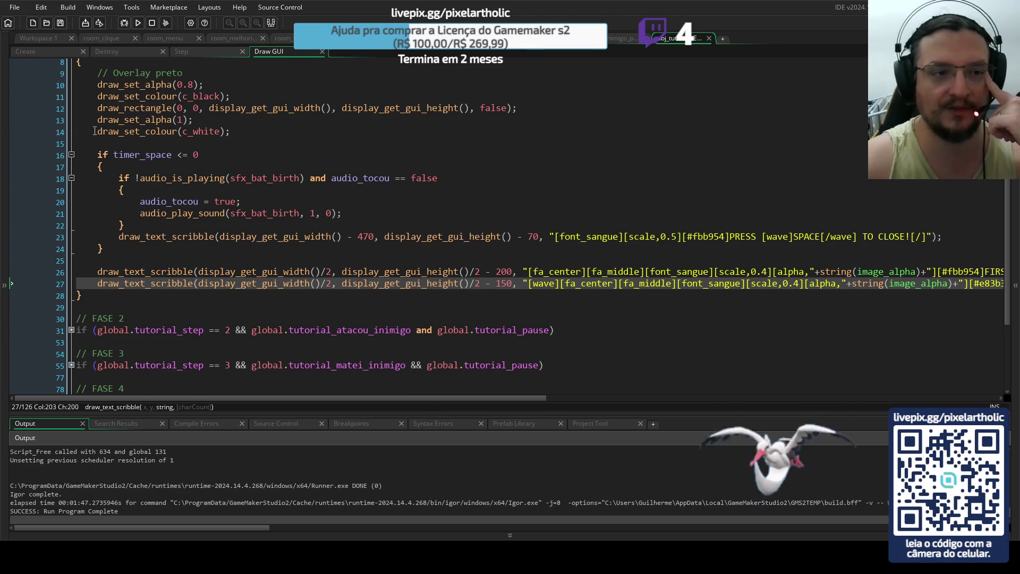
Highlight c_white in the draw-colour line 14.
{"action": "left_click", "coordinate": [189, 132]}
{"action": "left_click_drag", "start_coordinate": [190, 131], "coordinate": [219, 134]}
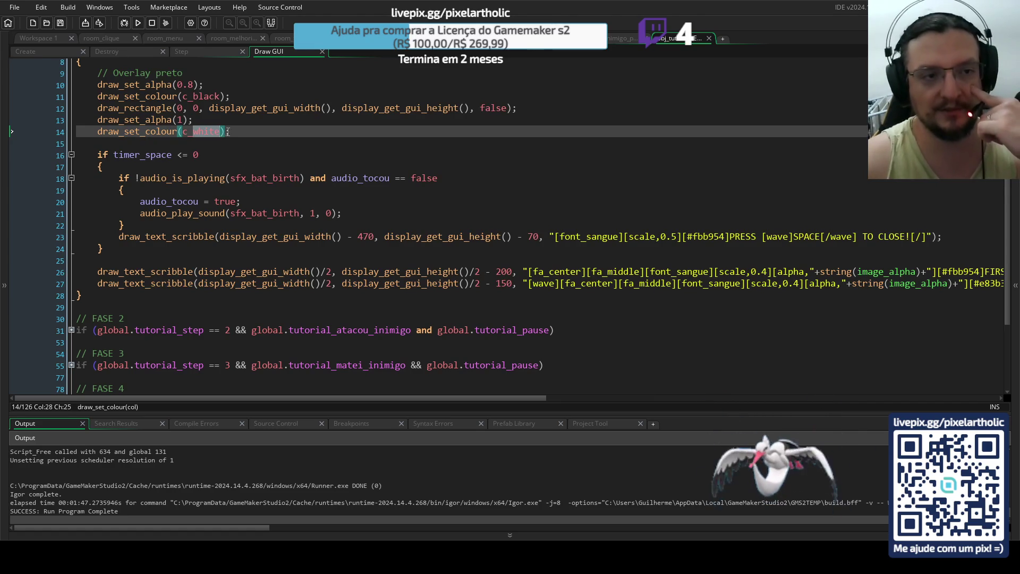
{"action": "left_click", "coordinate": [239, 133]}
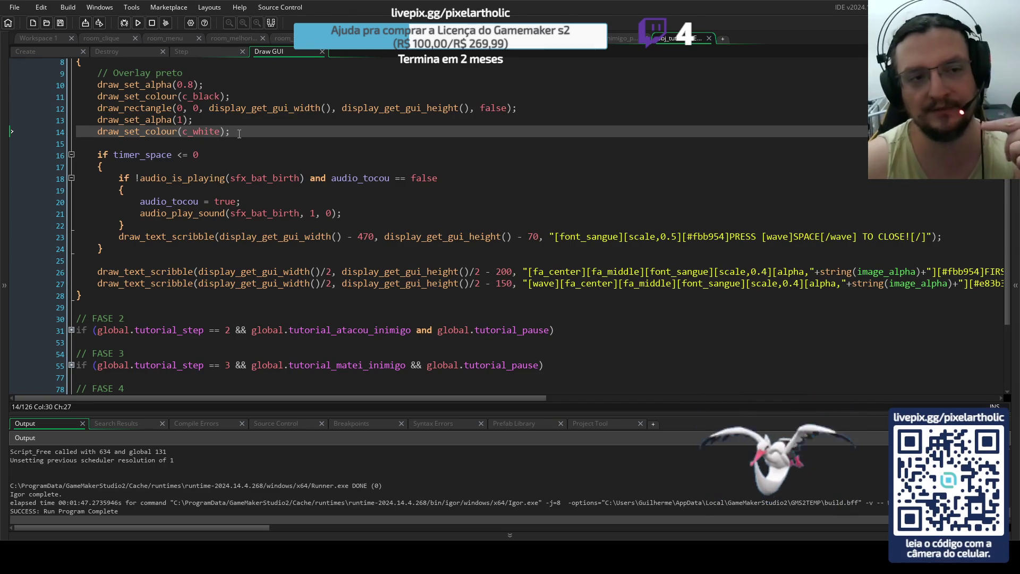
Highlight the 0.8 overlay alpha on line 10, then expand the Asset Browser panel.
{"action": "left_click_drag", "start_coordinate": [93, 85], "coordinate": [183, 84]}
{"action": "left_click", "coordinate": [194, 85]}
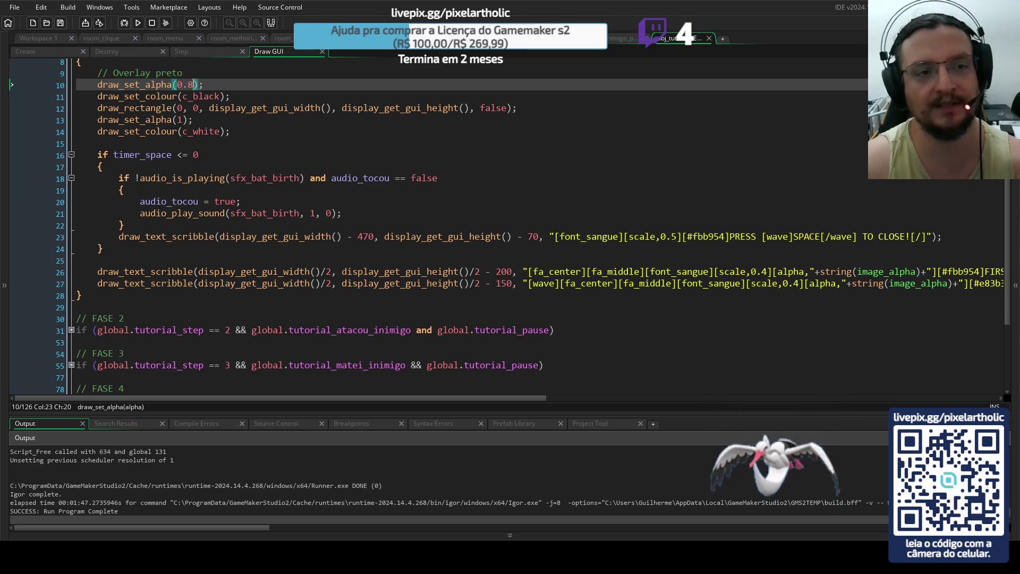
{"action": "left_click", "coordinate": [223, 87]}
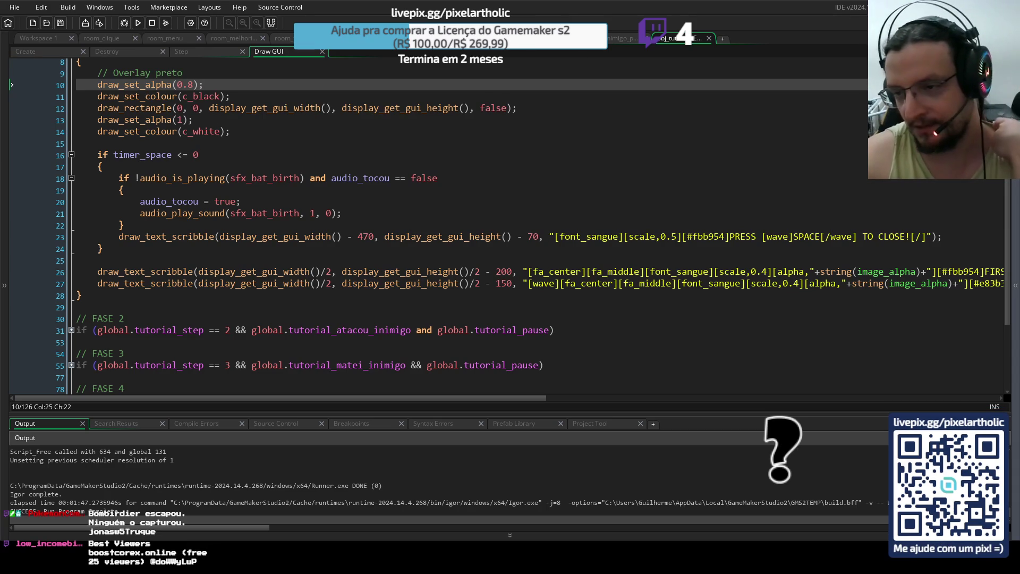
{"action": "left_click", "coordinate": [1016, 286]}
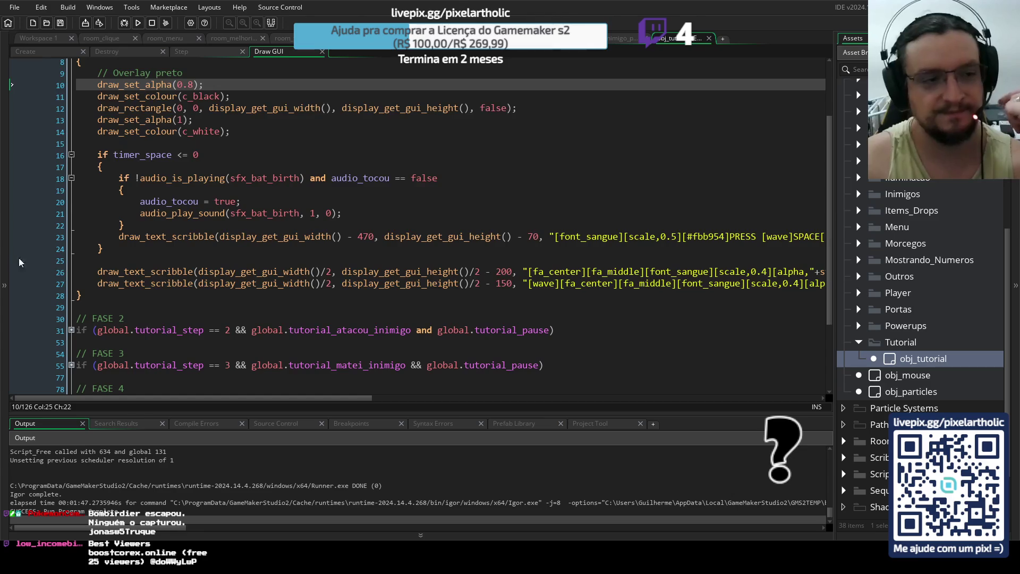
Expand the Inspector and highlight the FIRST STEP draw_text_scribble call on line 26.
{"action": "left_click", "coordinate": [4, 286]}
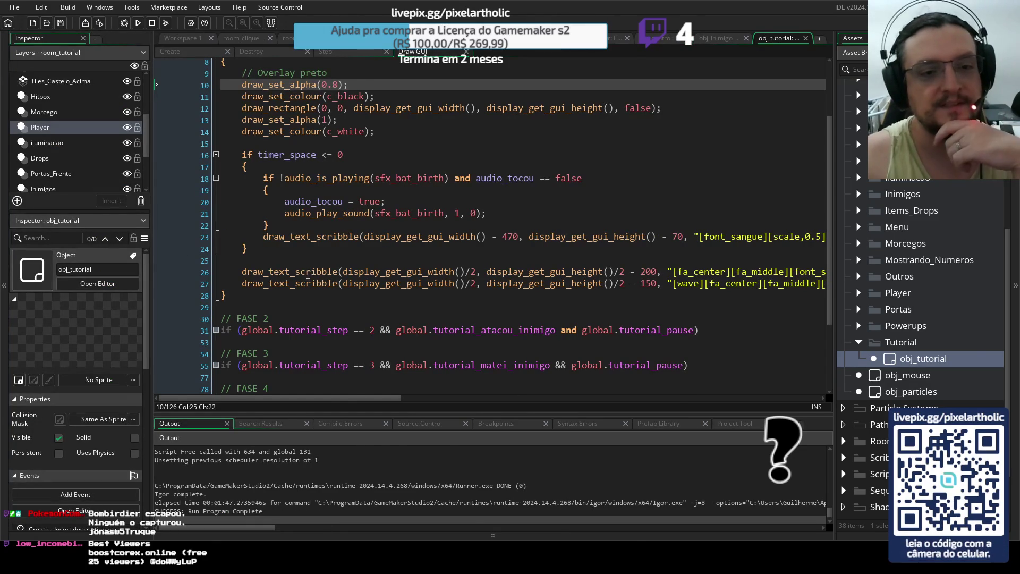
{"action": "left_click_drag", "start_coordinate": [309, 272], "coordinate": [489, 272]}
{"action": "left_click", "coordinate": [680, 271]}
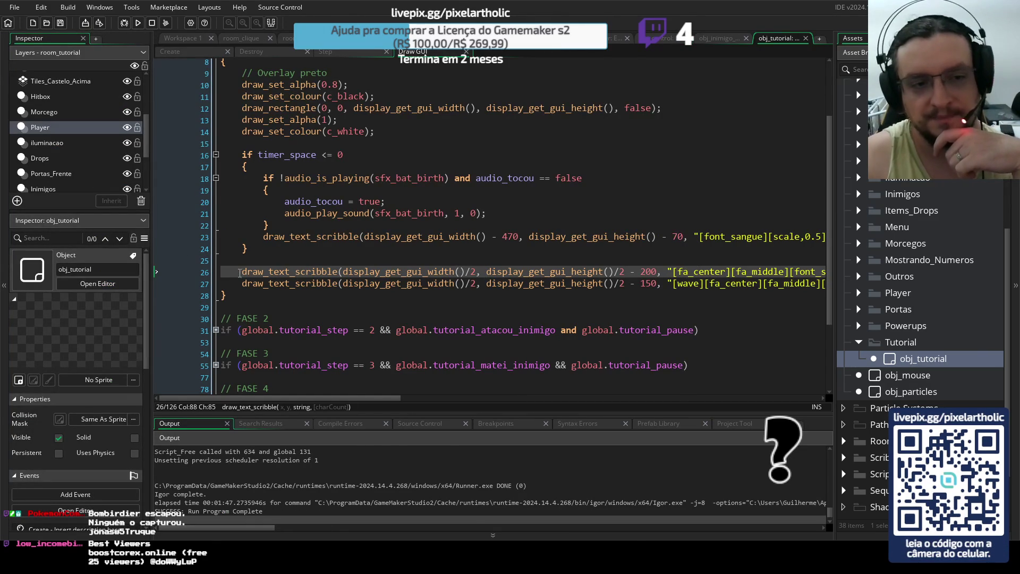
{"action": "left_click_drag", "start_coordinate": [241, 273], "coordinate": [471, 272]}
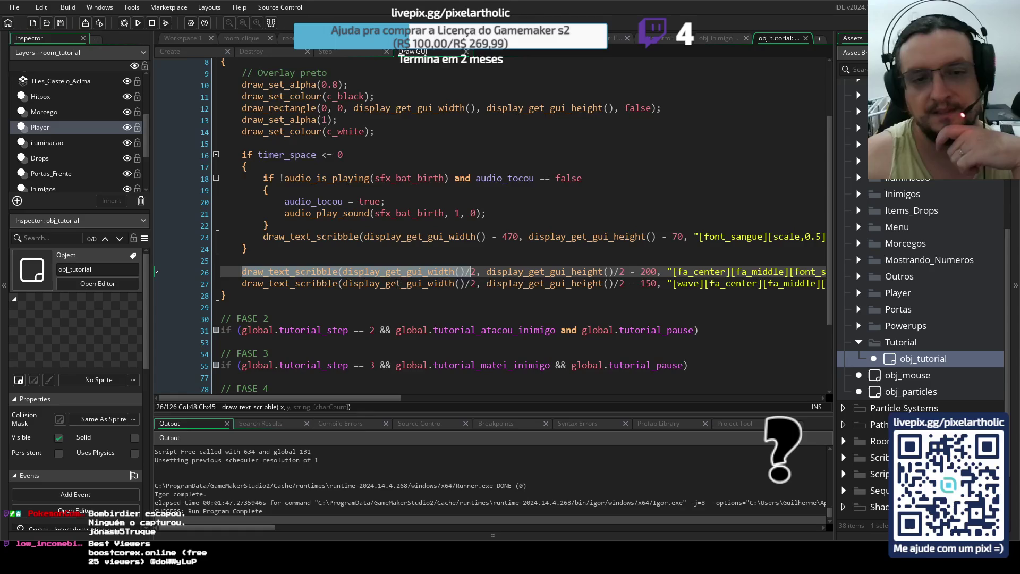
{"action": "left_click", "coordinate": [398, 284]}
Highlight the Attack prompt line 27 together with its closing brace.
{"action": "mouse_move", "coordinate": [242, 284]}
{"action": "left_mouse_down"}
{"action": "mouse_move", "coordinate": [771, 285]}
{"action": "mouse_move", "coordinate": [848, 298]}
{"action": "left_mouse_up"}
{"action": "left_click", "coordinate": [820, 292]}
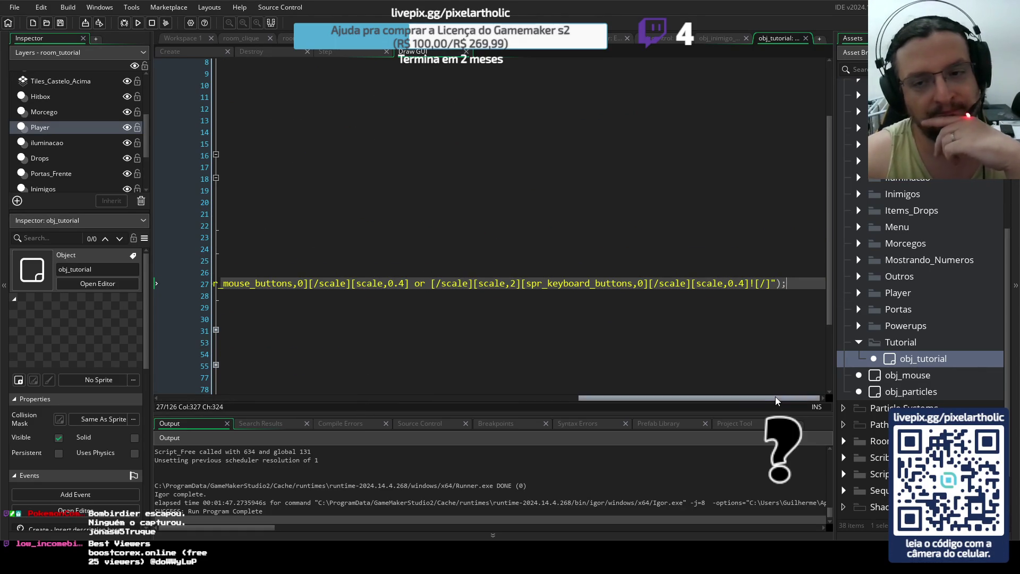
{"action": "left_click_drag", "start_coordinate": [776, 396], "coordinate": [262, 395]}
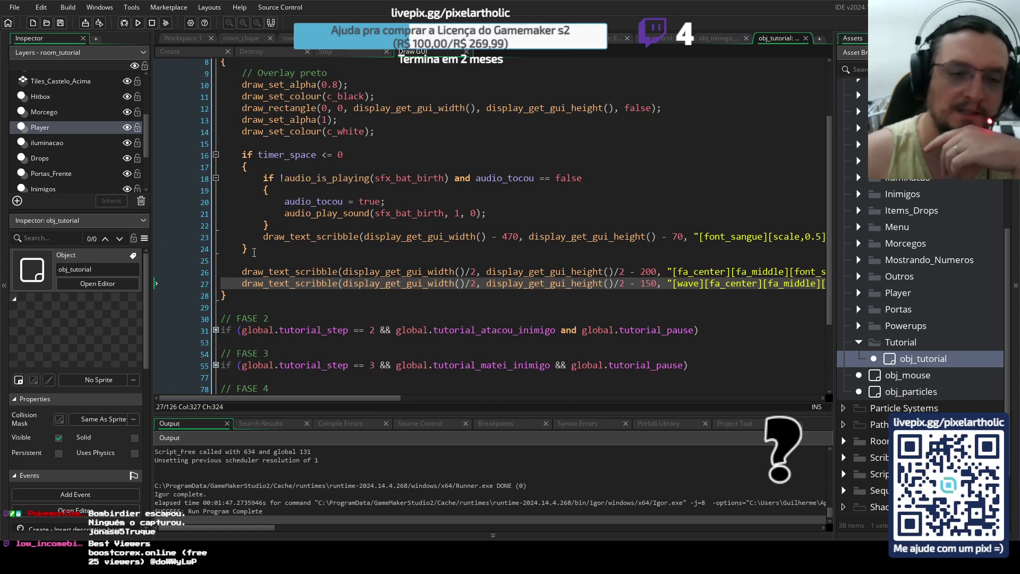
{"action": "left_click", "coordinate": [257, 250]}
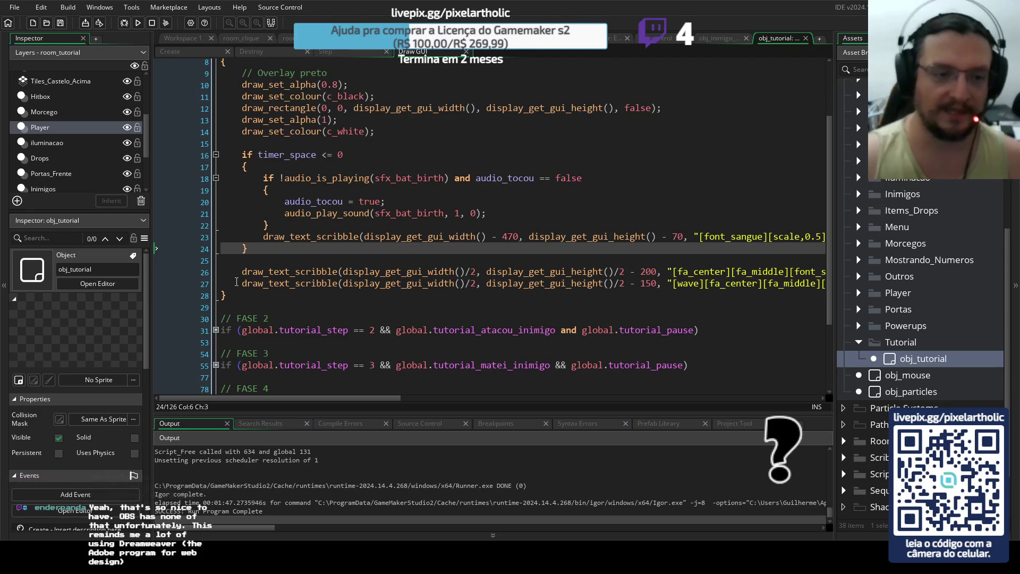
{"action": "left_click_drag", "start_coordinate": [242, 281], "coordinate": [914, 295]}
{"action": "left_click", "coordinate": [729, 284]}
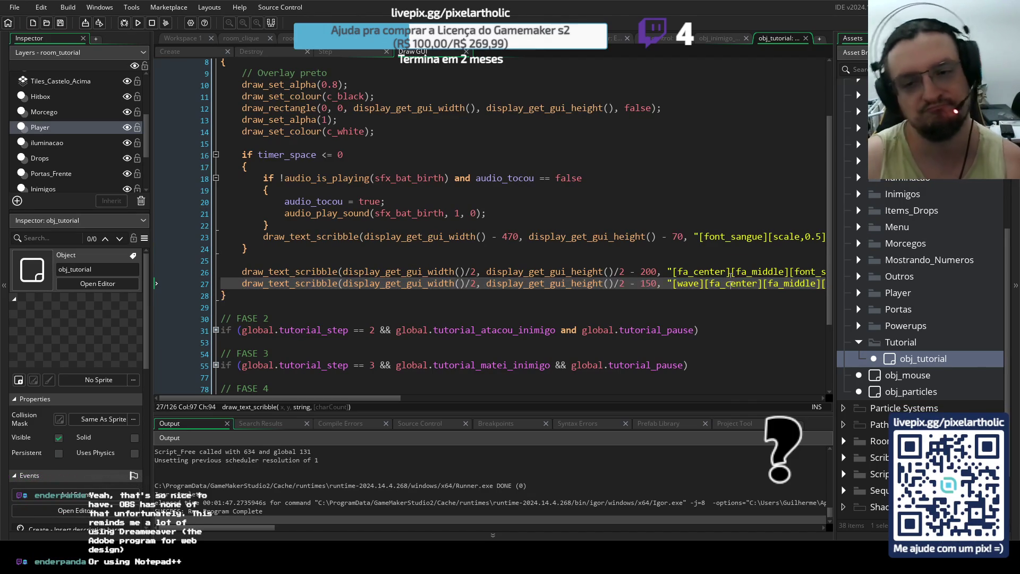
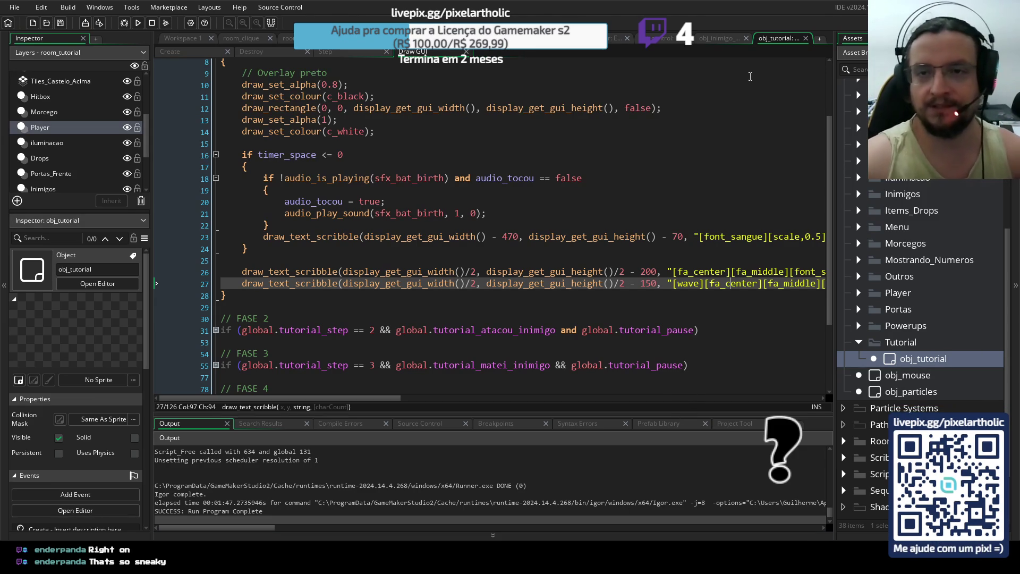
Change the base powerup drop chance on line 49 of the Create event from 5 to 20.
{"action": "left_click", "coordinate": [665, 34]}
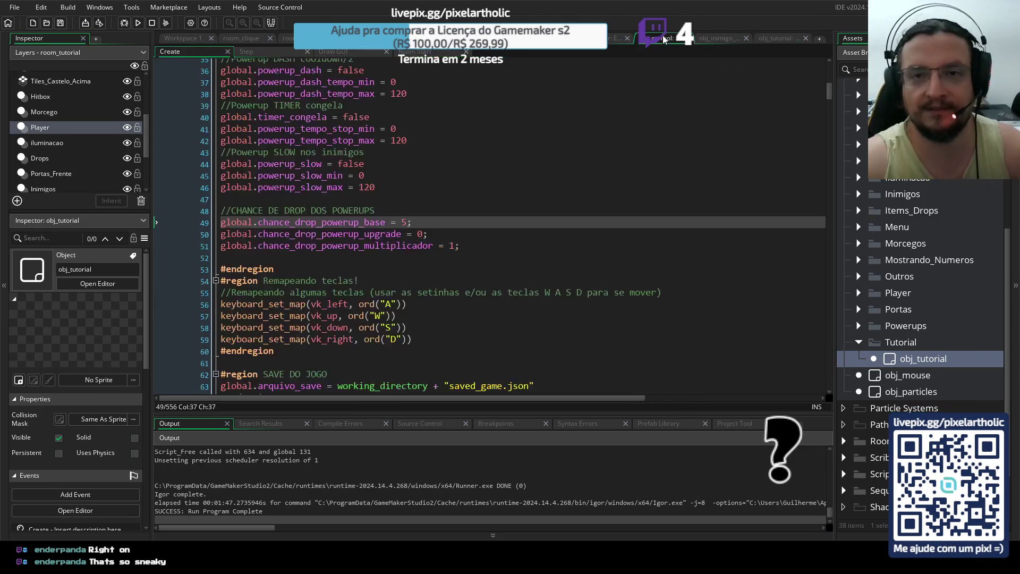
{"action": "double_click", "coordinate": [404, 222]}
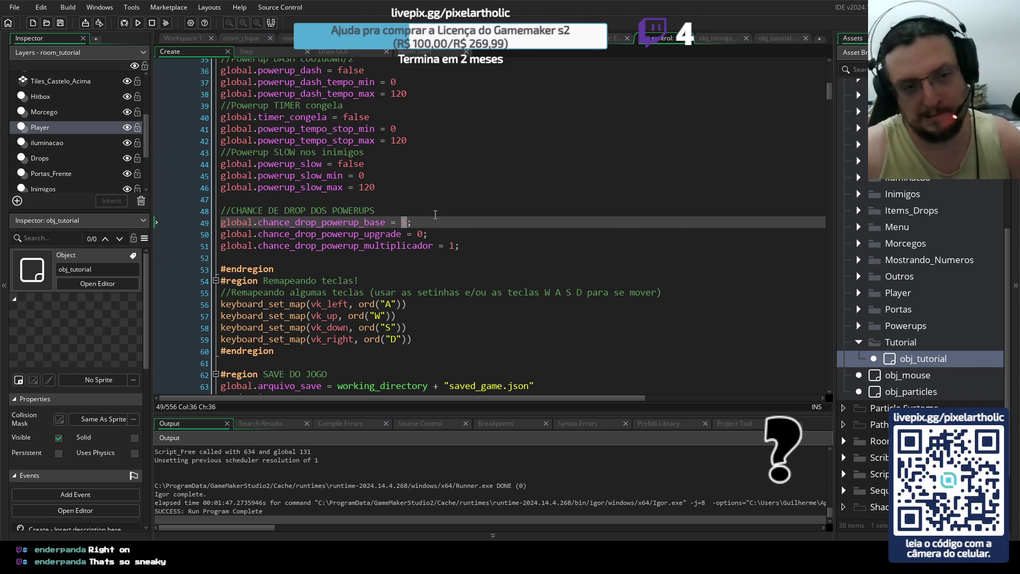
{"action": "type", "text": "10"}
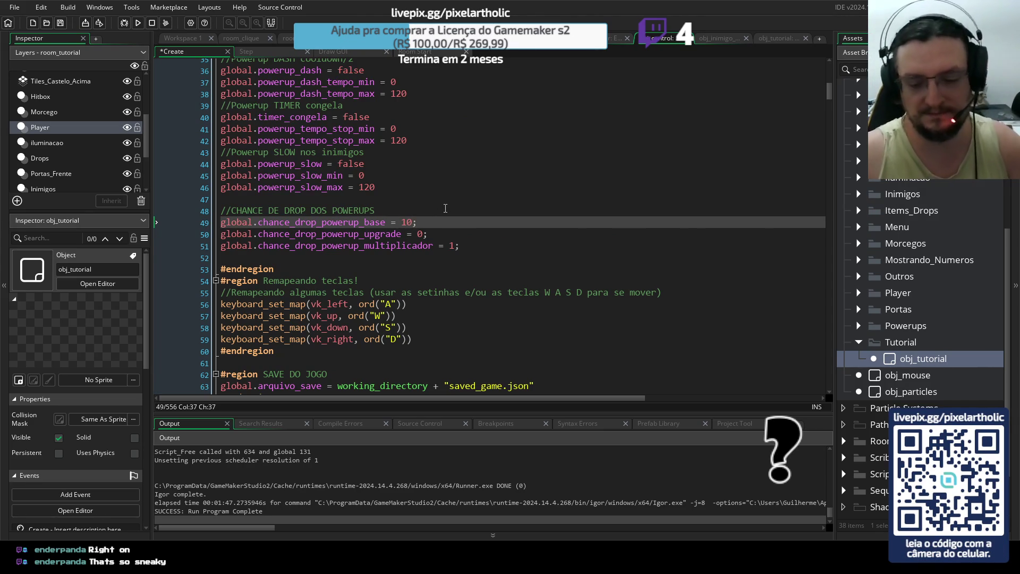
{"action": "key", "text": "BackSpace"}
{"action": "key", "text": "BackSpace"}
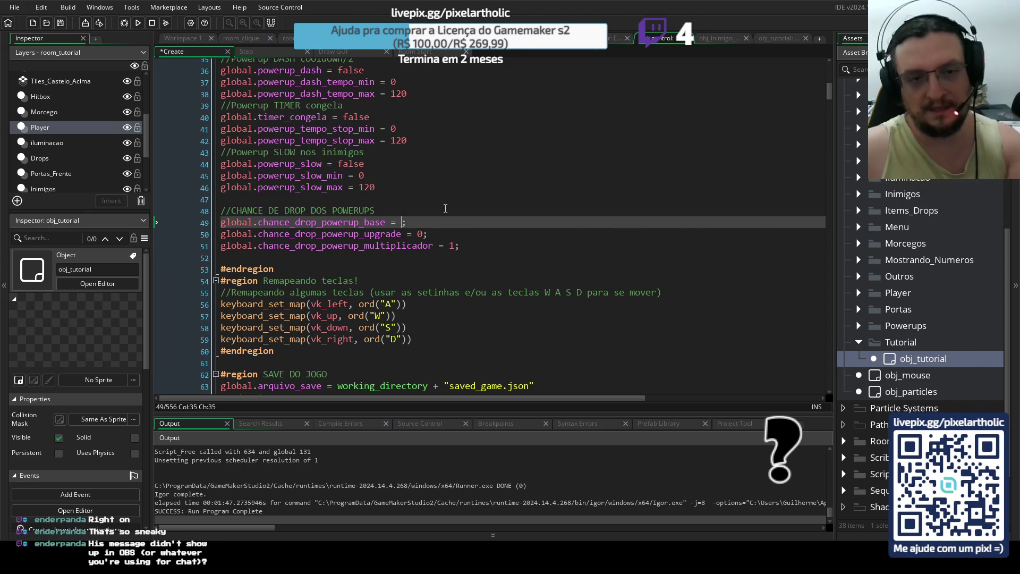
{"action": "type", "text": "20"}
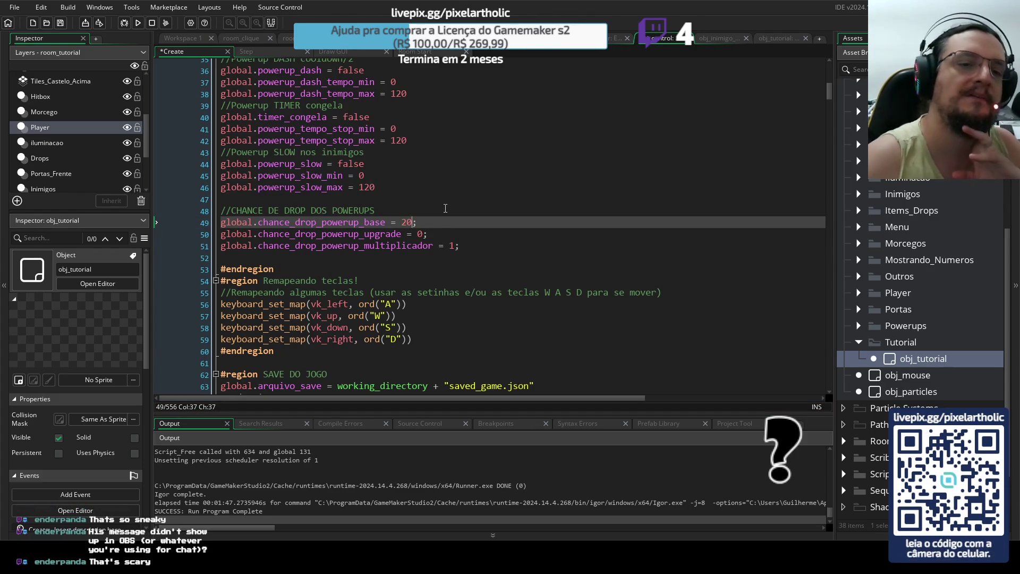
{"action": "left_click", "coordinate": [444, 221]}
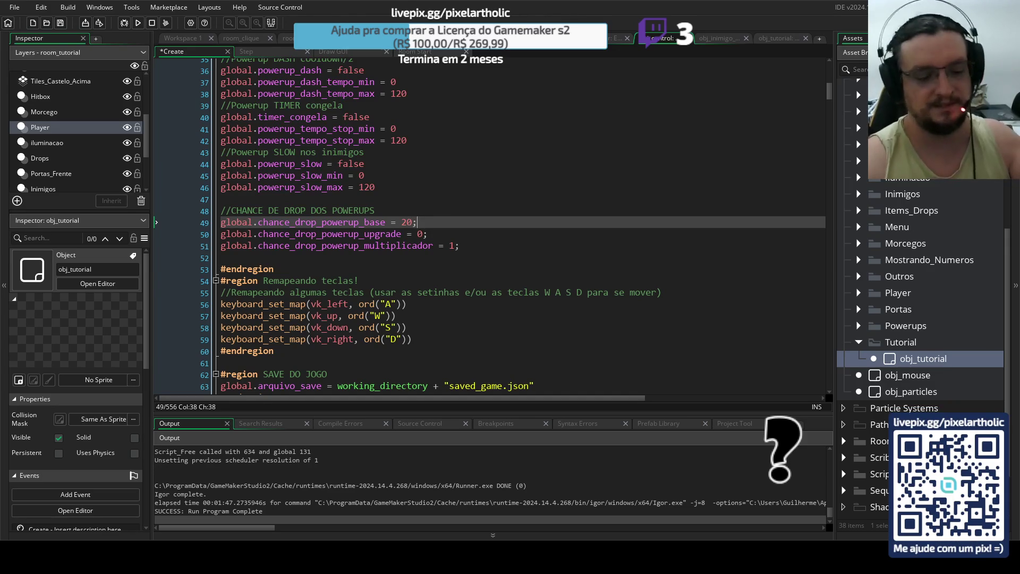
Save the Create event with the drop chance of 20 using Ctrl+S.
{"action": "key", "text": "ctrl+s"}
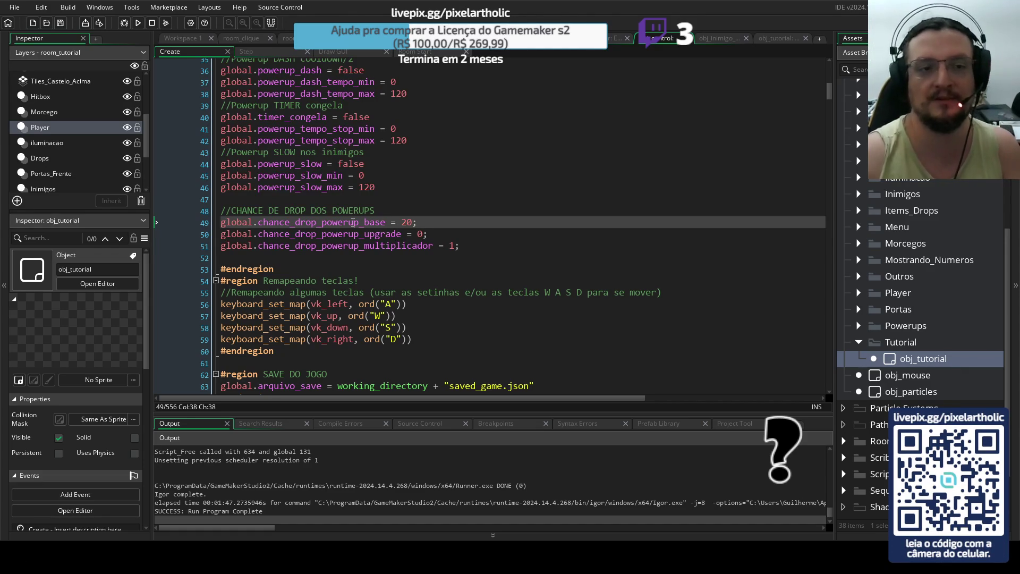
{"action": "scroll", "coordinate": [364, 131], "scroll_direction": "up", "scroll_amount": 1}
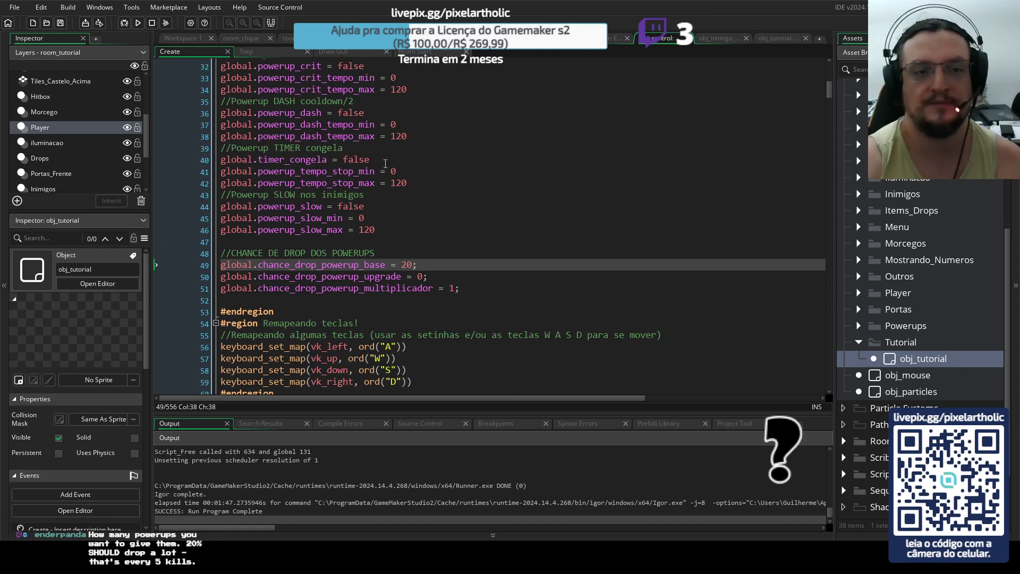
{"action": "scroll", "coordinate": [417, 158], "scroll_direction": "up", "scroll_amount": 3}
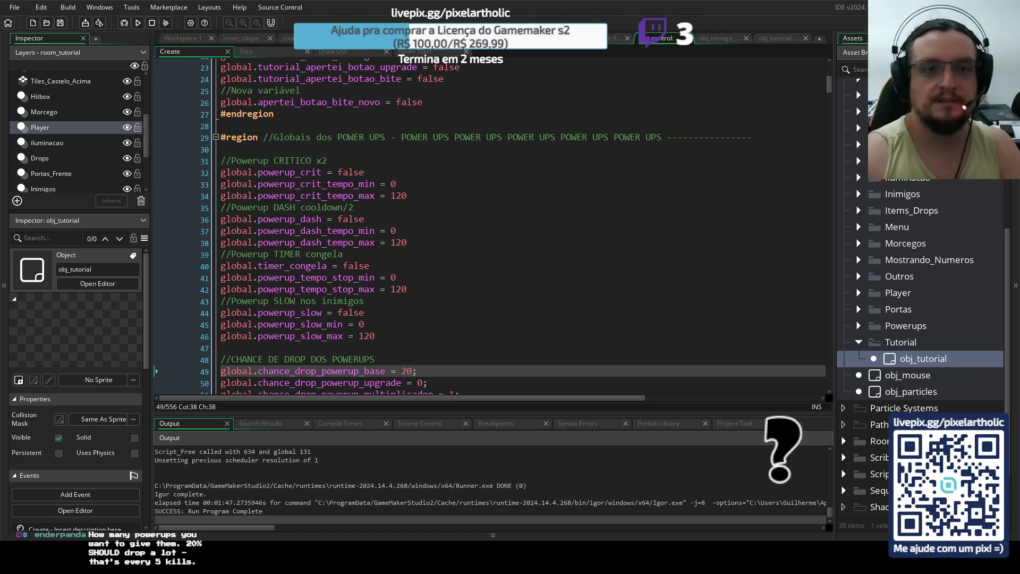
{"action": "left_click", "coordinate": [319, 38]}
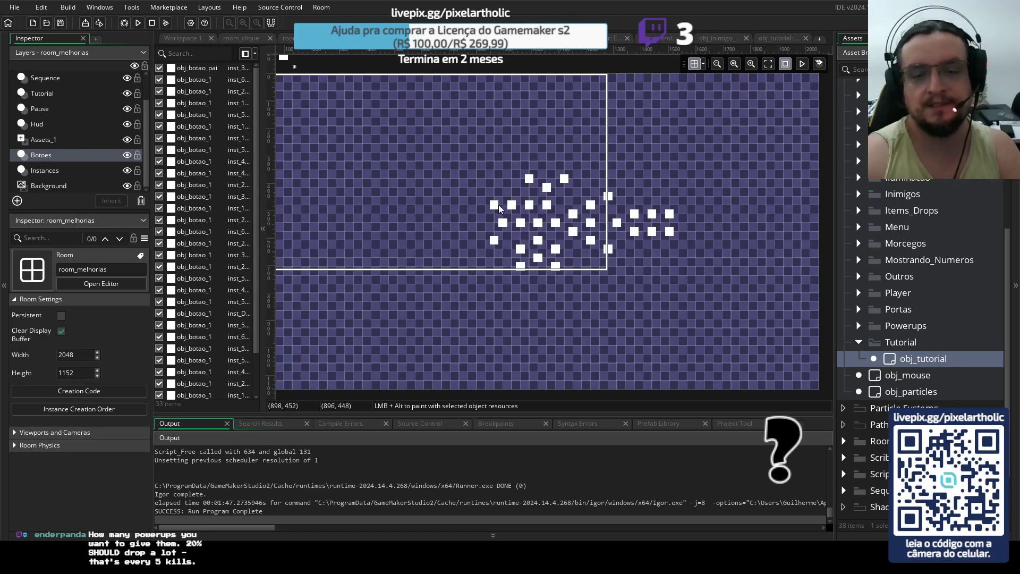
{"action": "scroll", "coordinate": [578, 226], "scroll_direction": "up", "scroll_amount": 3}
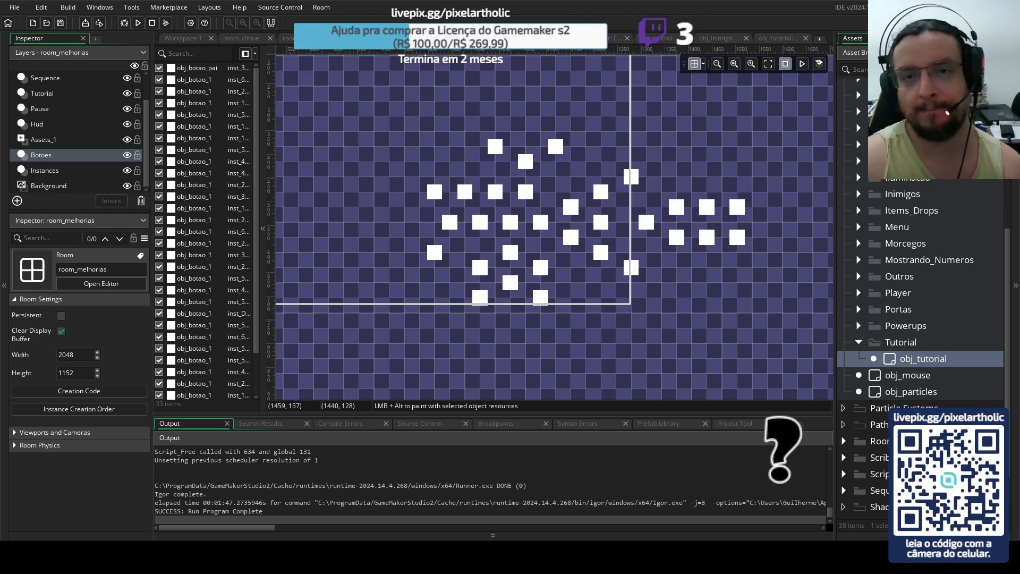
{"action": "left_click", "coordinate": [659, 38]}
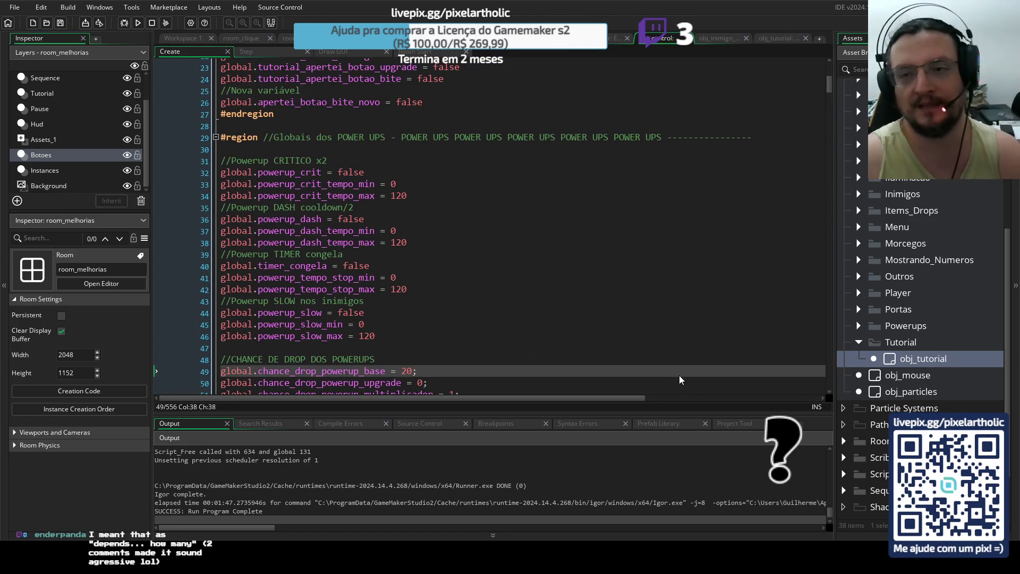
Skim the Create event code, then switch to the obj_powerup_pai collision event.
{"action": "mouse_move", "coordinate": [830, 71]}
{"action": "left_mouse_down"}
{"action": "mouse_move", "coordinate": [825, 385]}
{"action": "mouse_move", "coordinate": [825, 348]}
{"action": "left_mouse_up"}
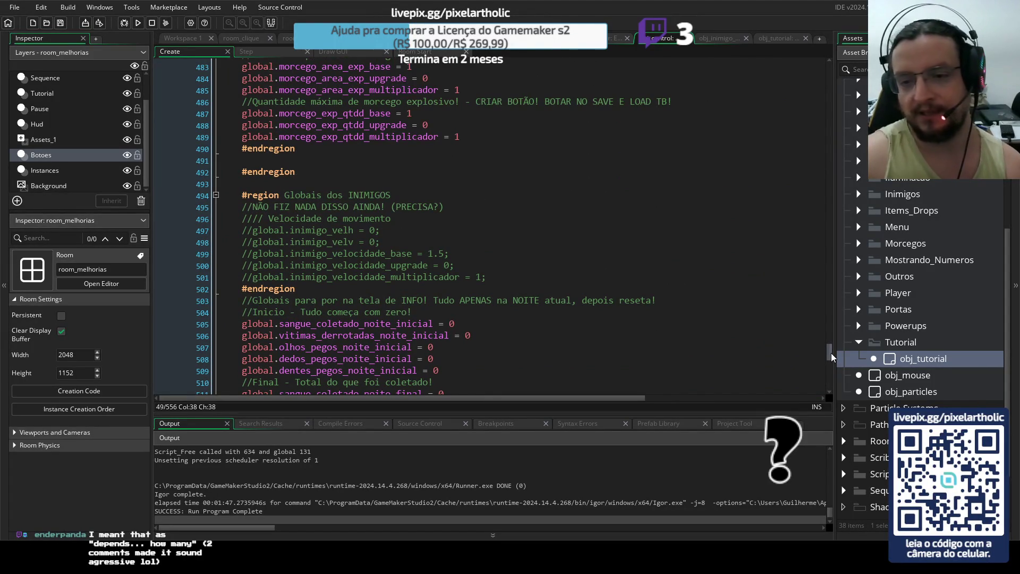
{"action": "mouse_move", "coordinate": [830, 352]}
{"action": "left_mouse_down"}
{"action": "mouse_move", "coordinate": [816, 185]}
{"action": "mouse_move", "coordinate": [829, 60]}
{"action": "left_mouse_up"}
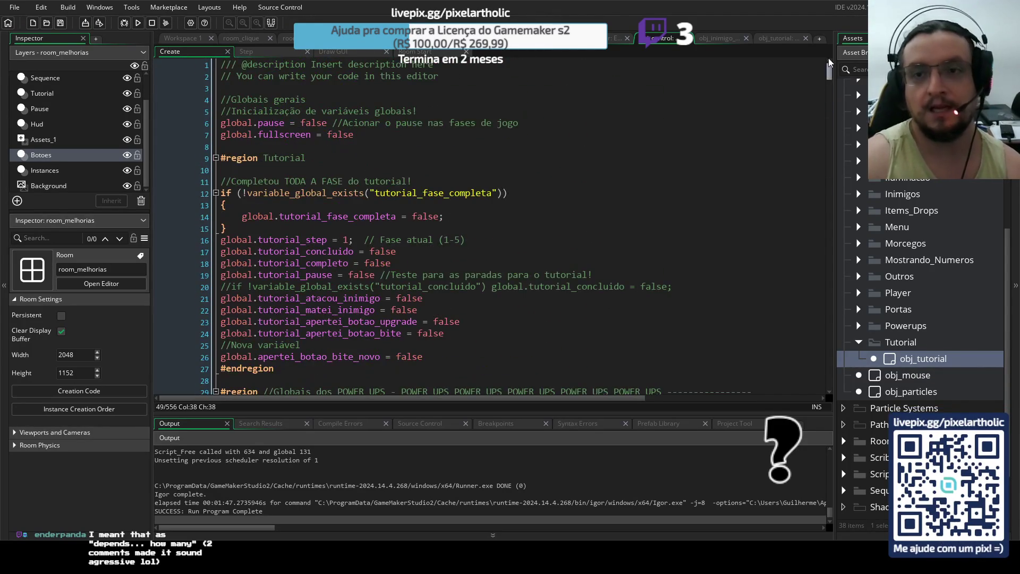
{"action": "left_click", "coordinate": [619, 38]}
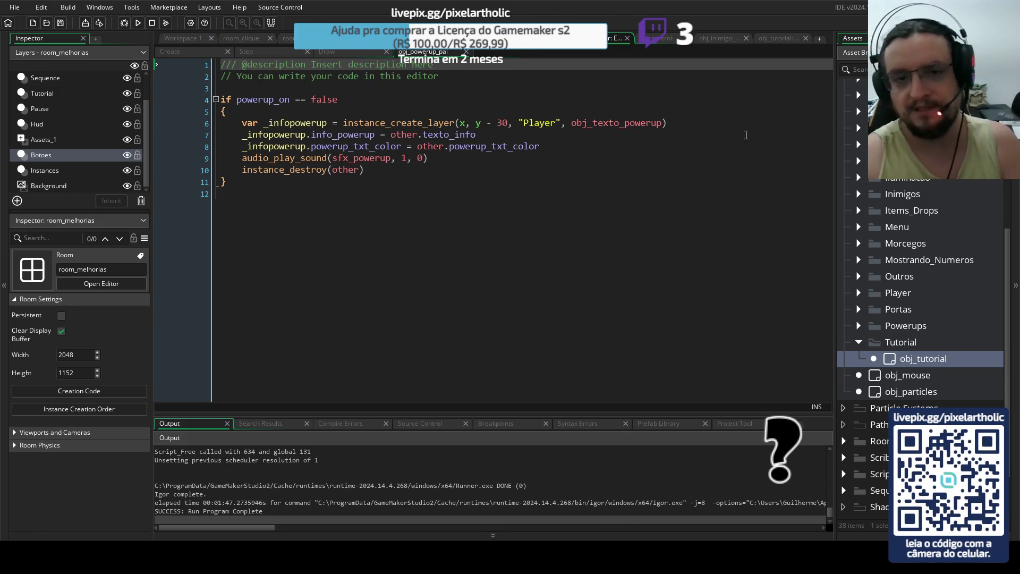
Switch the code editor to the Step event with Ctrl+Tab.
{"action": "key", "text": "ctrl+Tab"}
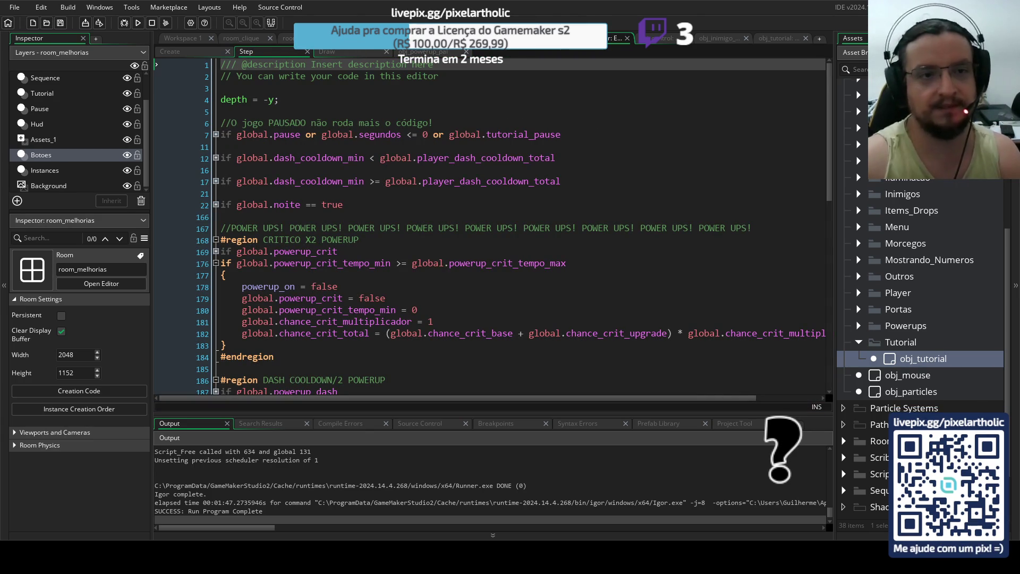
{"action": "scroll", "coordinate": [783, 190], "scroll_direction": "down", "scroll_amount": 15}
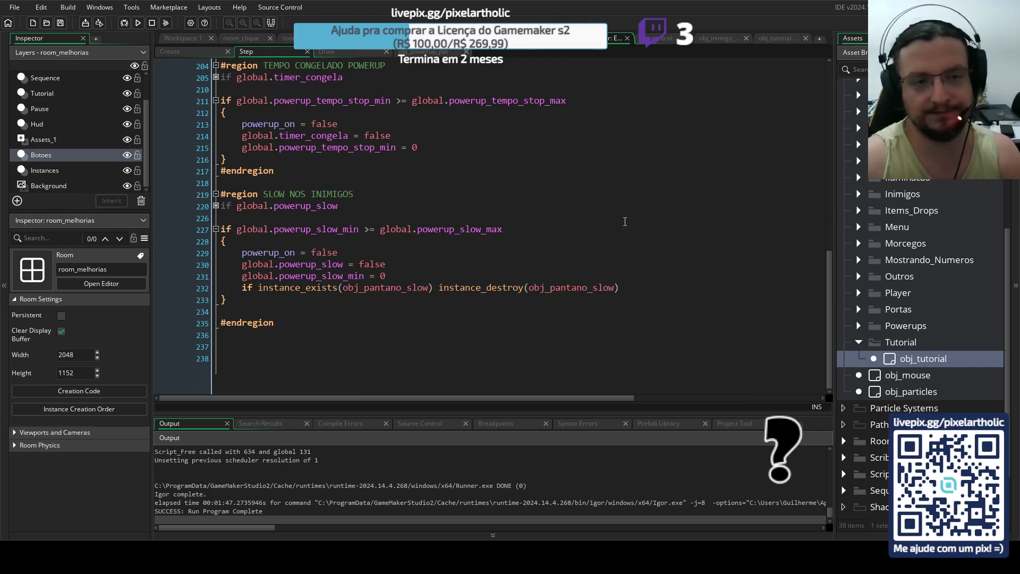
{"action": "scroll", "coordinate": [625, 221], "scroll_direction": "up", "scroll_amount": 15}
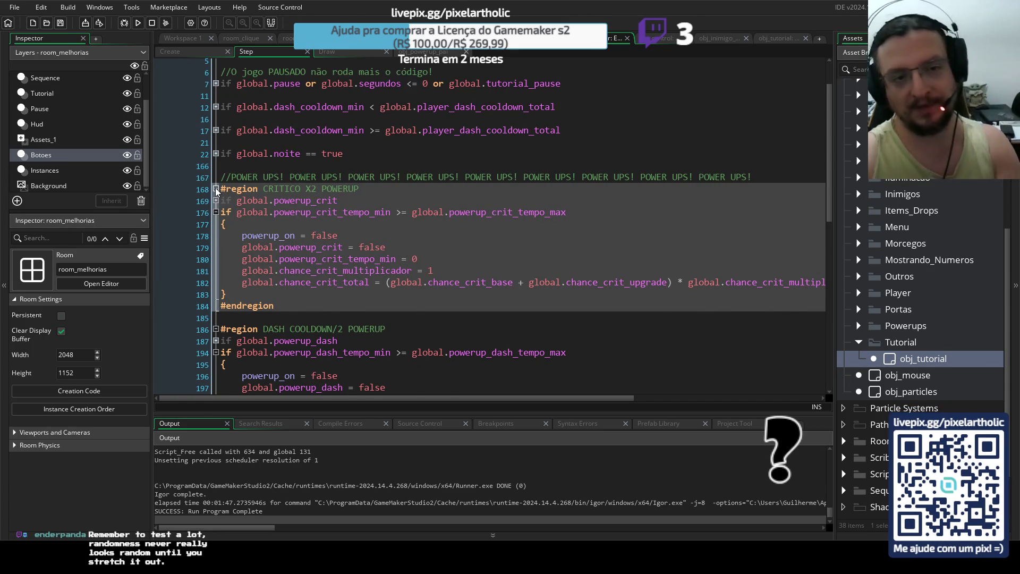
Collapse the CRITICO X2, DASH COOLDOWN/2, TEMPO CONGELADO and SLOW NOS INIMIGOS regions in the Step event.
{"action": "left_click", "coordinate": [216, 190]}
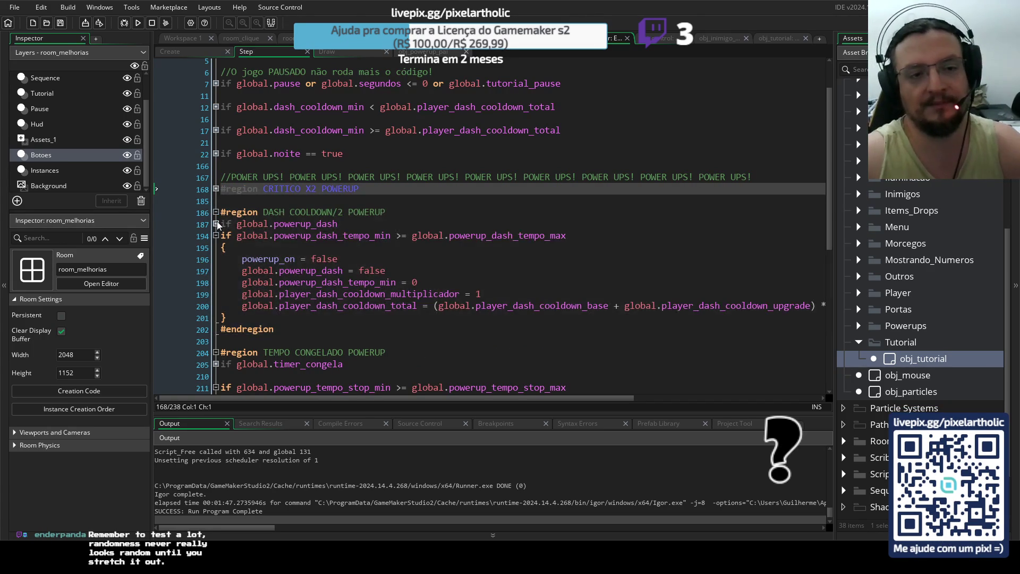
{"action": "left_click", "coordinate": [217, 224]}
{"action": "left_click", "coordinate": [216, 213]}
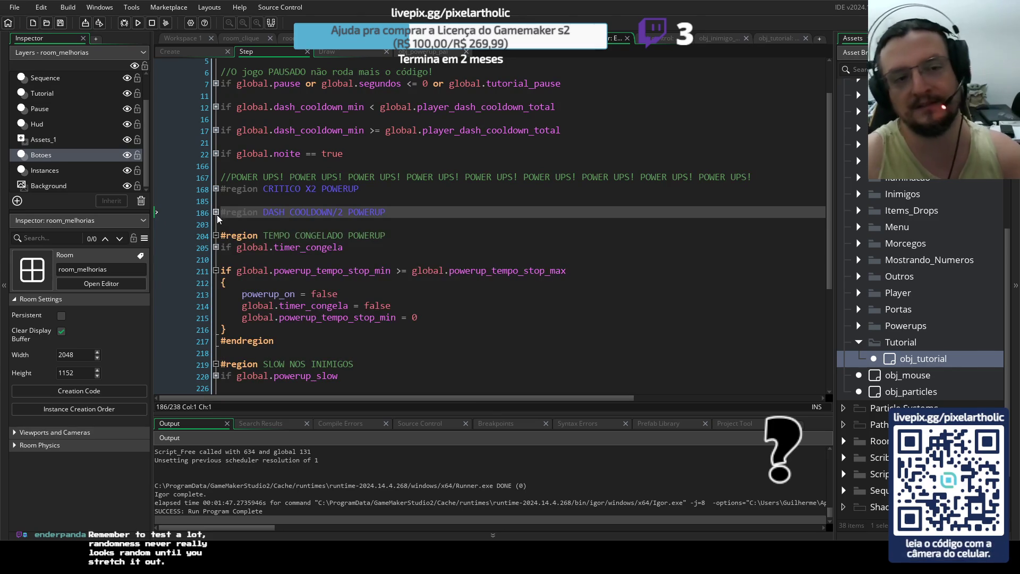
{"action": "left_click", "coordinate": [215, 247]}
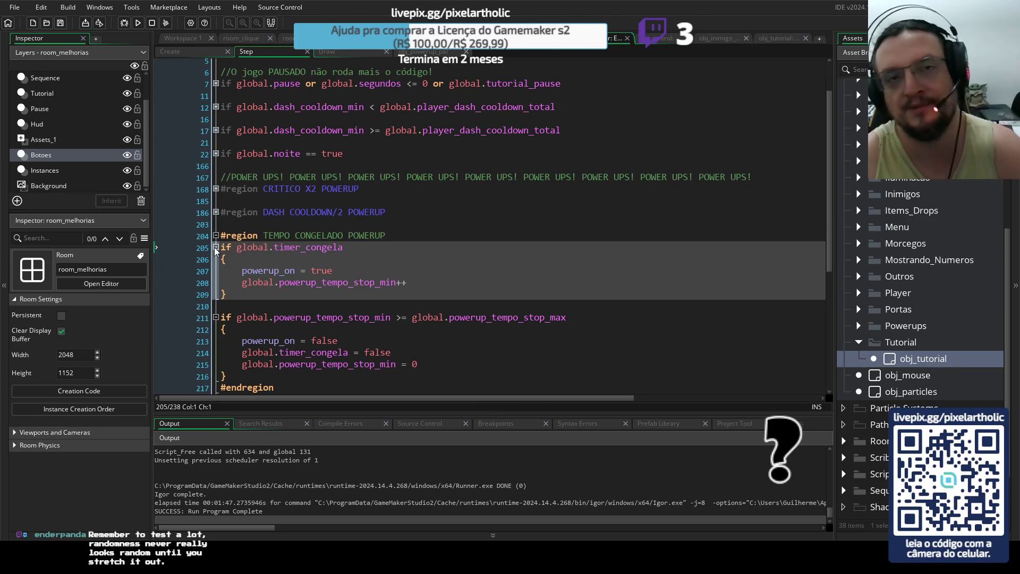
{"action": "left_click", "coordinate": [216, 236]}
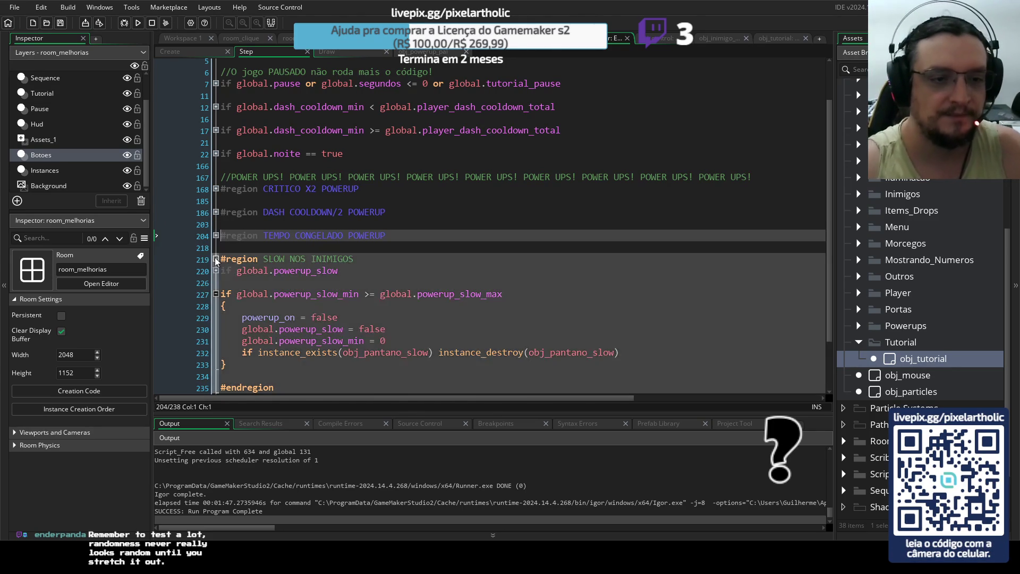
{"action": "left_click", "coordinate": [215, 270]}
{"action": "left_click", "coordinate": [215, 259]}
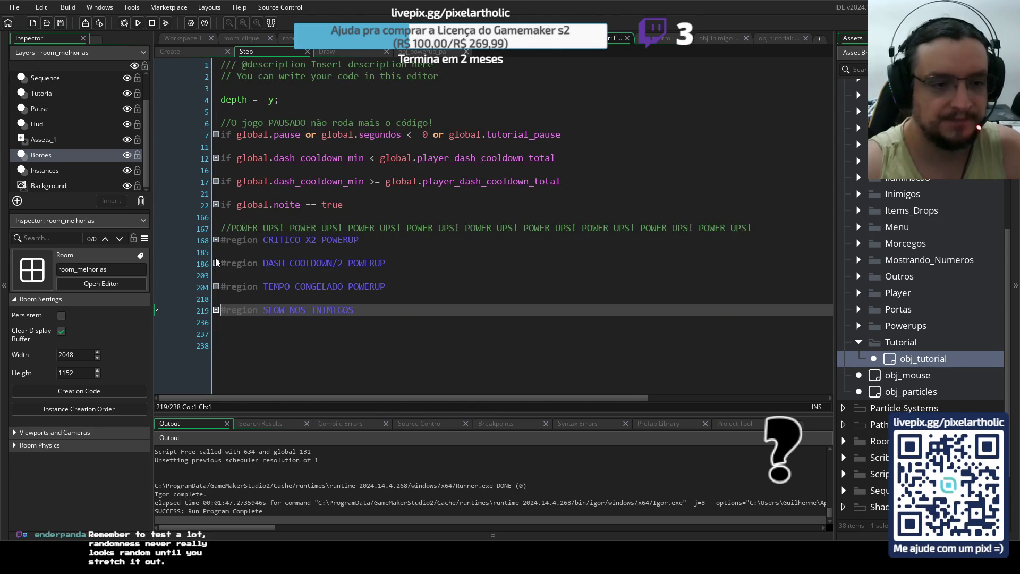
{"action": "left_click_drag", "start_coordinate": [264, 240], "coordinate": [334, 246]}
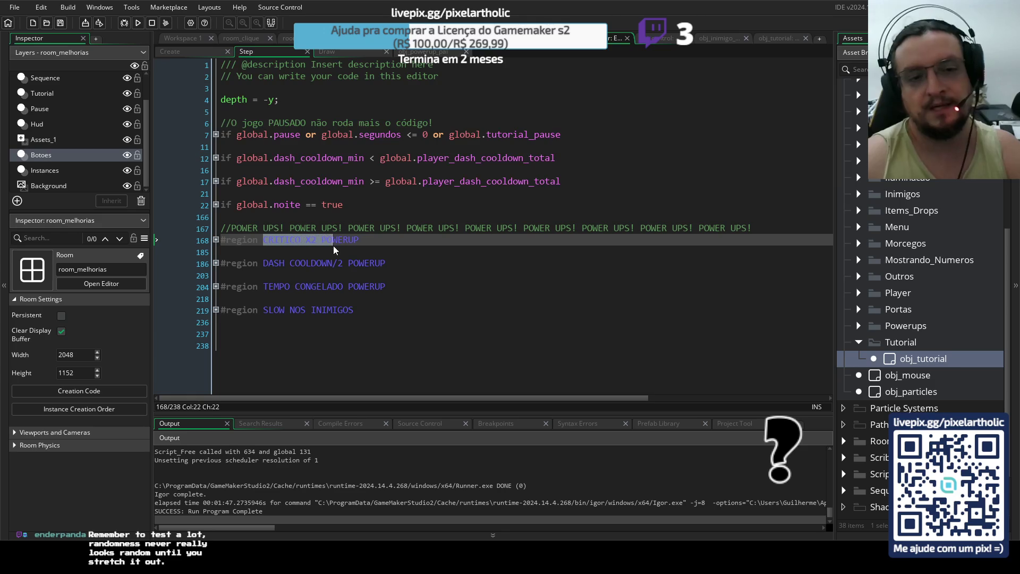
{"action": "left_click", "coordinate": [349, 241]}
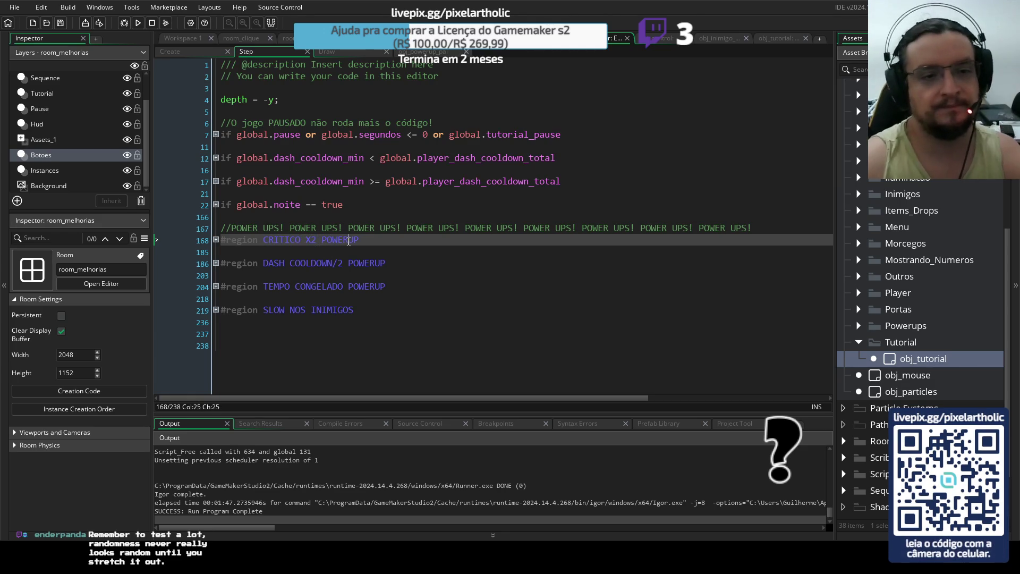
{"action": "left_click_drag", "start_coordinate": [264, 263], "coordinate": [336, 264]}
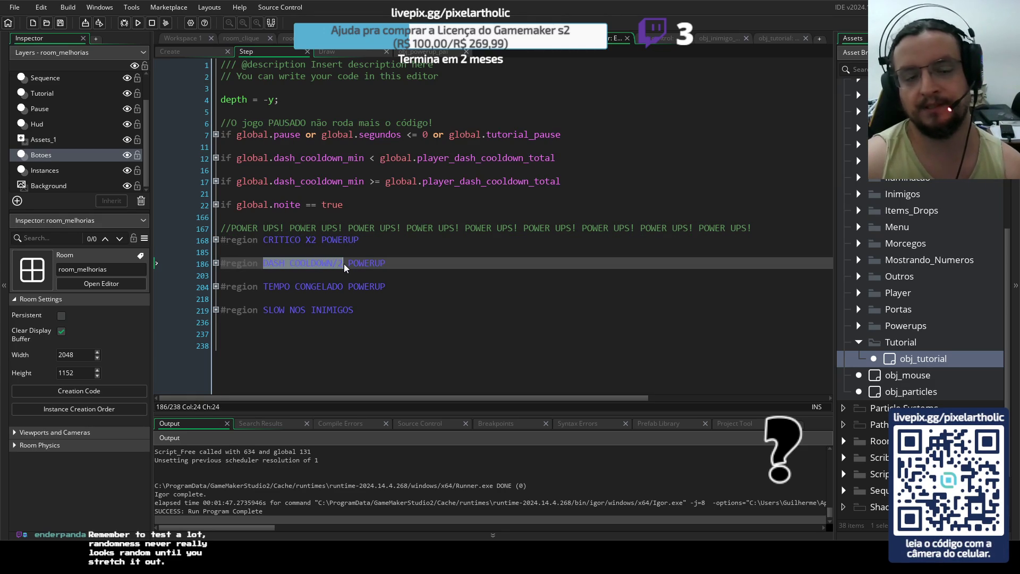
{"action": "left_click", "coordinate": [350, 263]}
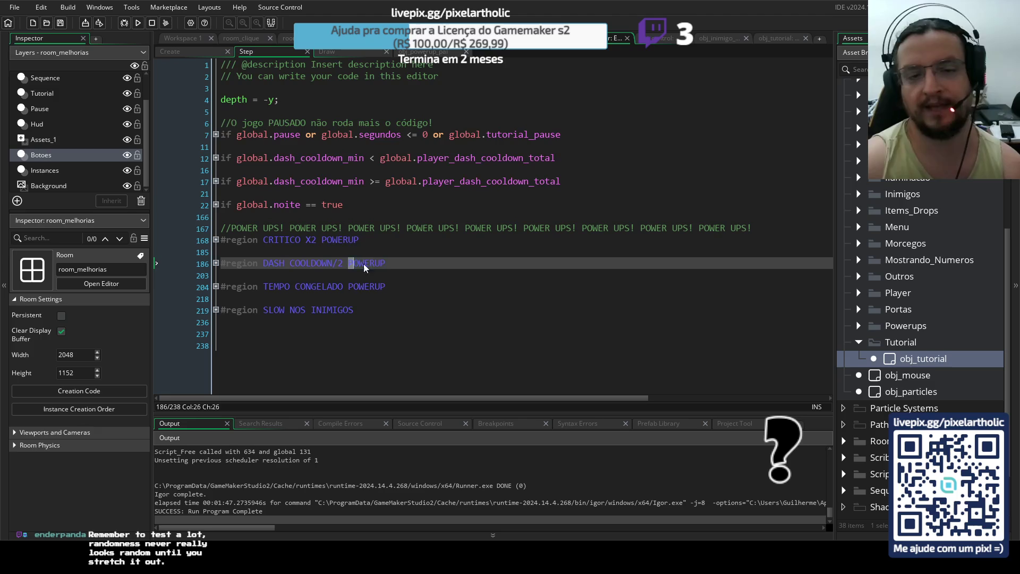
{"action": "left_click", "coordinate": [386, 267]}
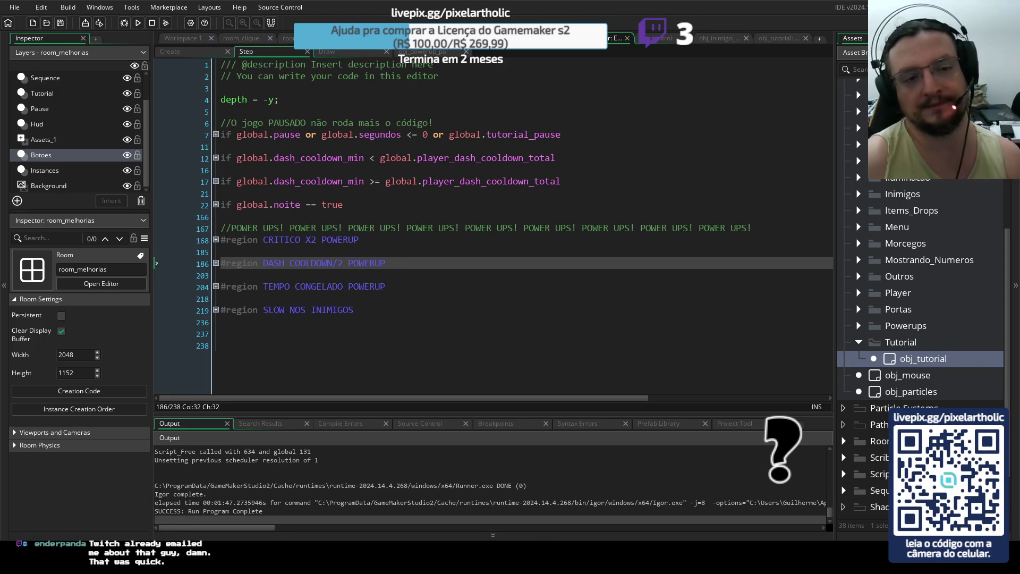
{"action": "left_click_drag", "start_coordinate": [263, 287], "coordinate": [383, 286]}
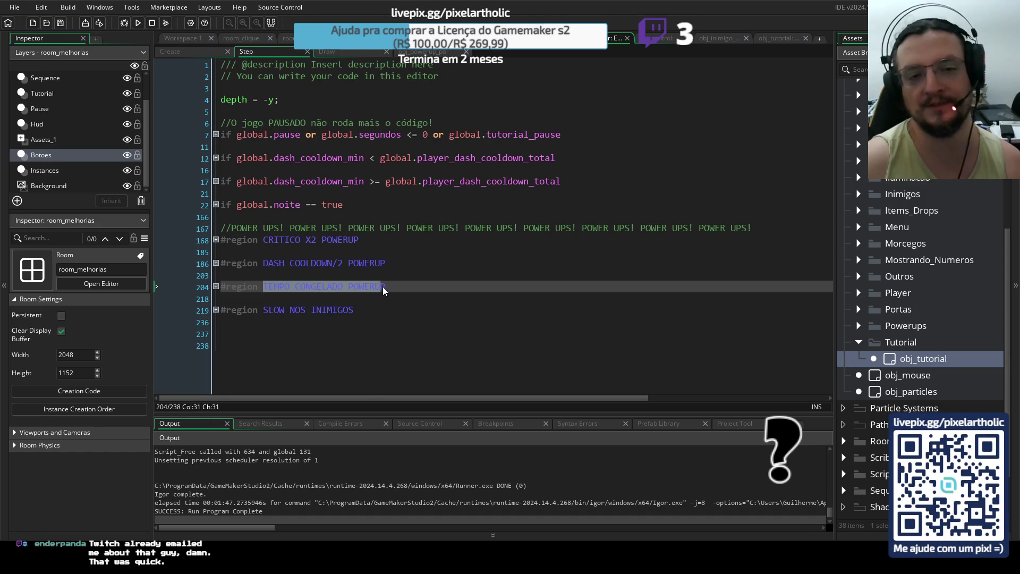